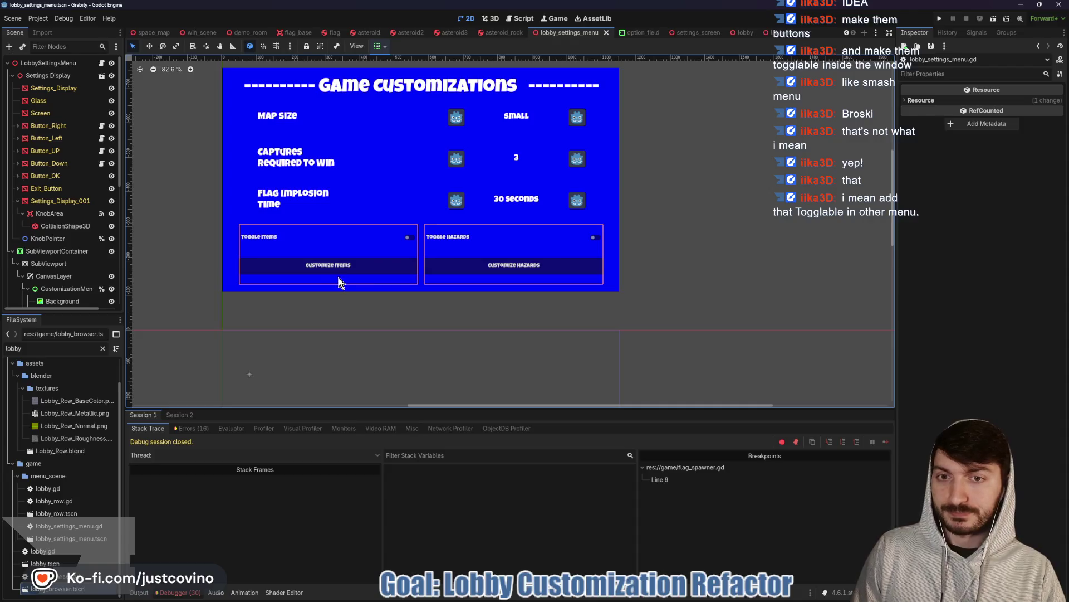
Annotate the Toggle Items and Toggle Hazards labels and both Customize buttons, then clear the marks
drag(256, 228, 361, 251)
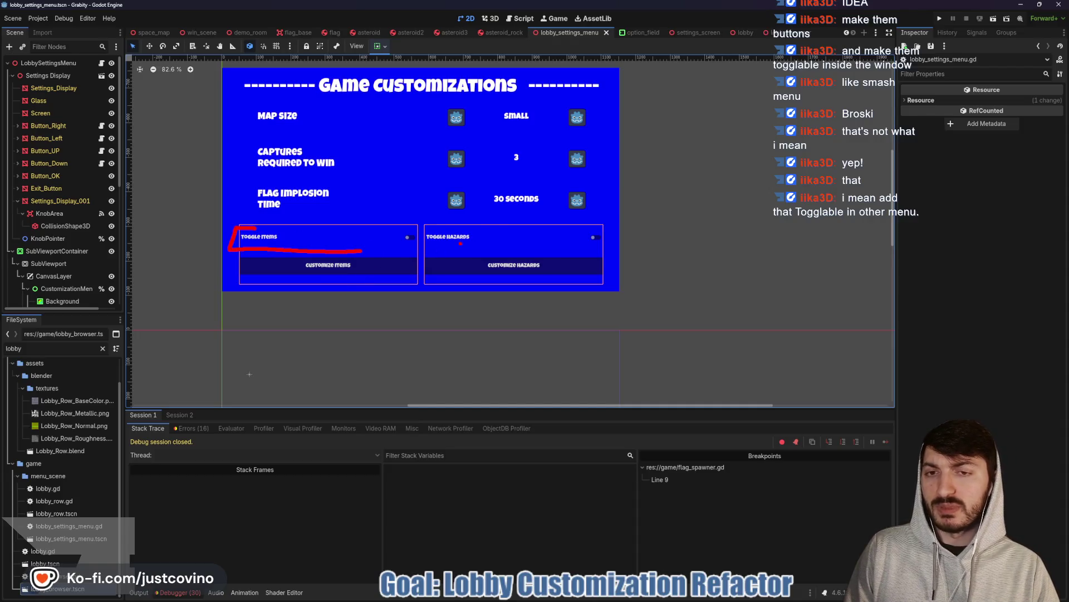
mouse_move(484, 224)
mouse_down()
mouse_move(431, 223)
mouse_move(450, 242)
mouse_move(491, 240)
mouse_up()
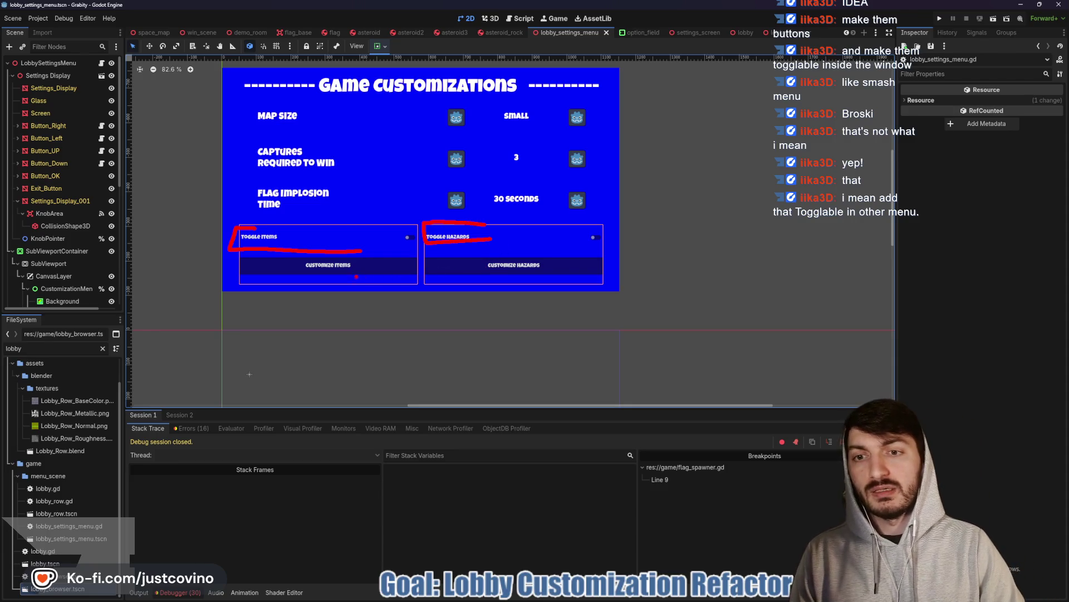
drag(349, 272, 366, 305)
drag(479, 271, 519, 309)
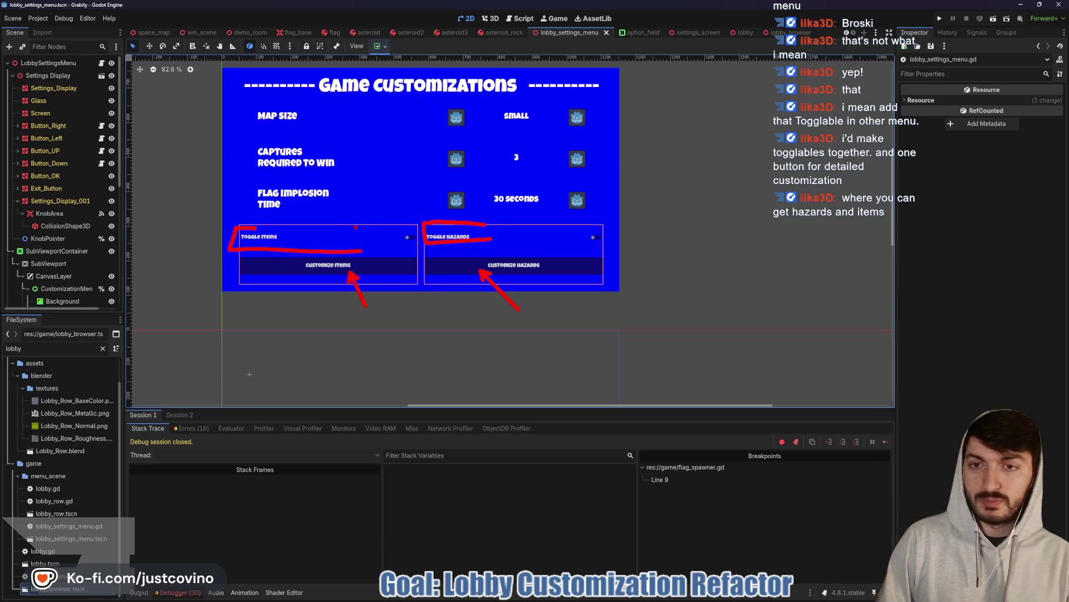
mouse_move(249, 374)
mouse_down()
mouse_move(363, 345)
mouse_move(281, 304)
mouse_move(249, 374)
mouse_move(301, 341)
mouse_up()
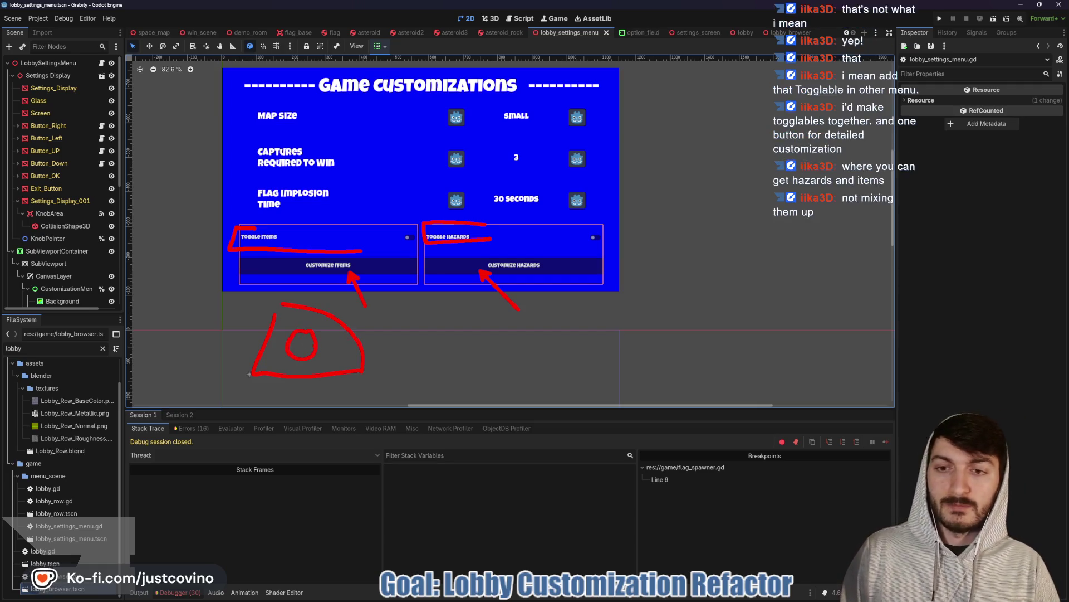
key(Escape)
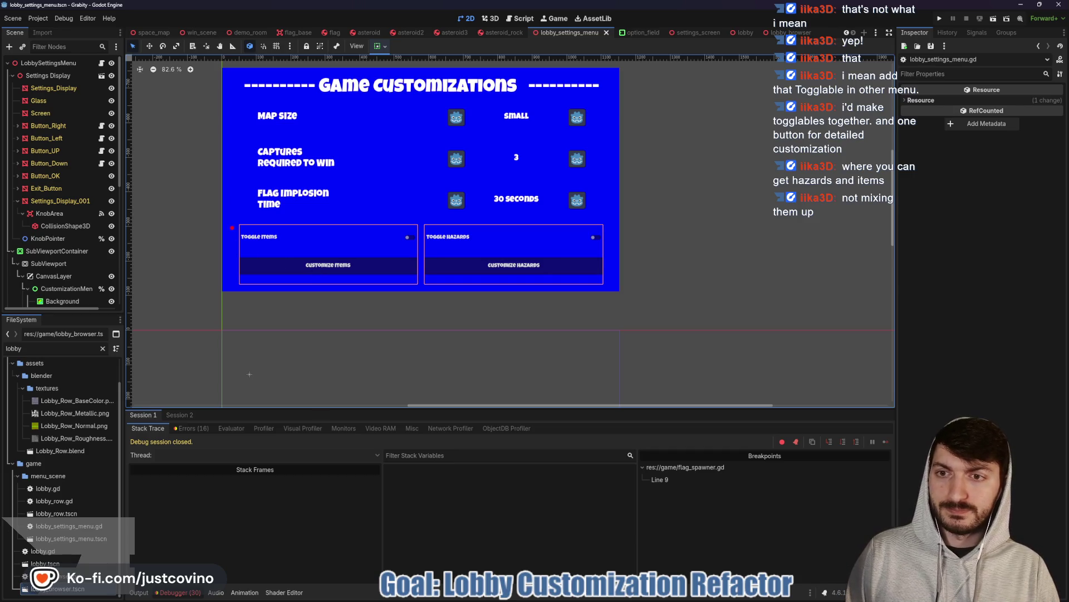
Frame the Toggle Items box, show the ItemSelectionScreen, mark its layout, then clear annotations
mouse_move(234, 224)
mouse_down()
mouse_move(238, 247)
mouse_move(352, 246)
mouse_move(218, 225)
mouse_up()
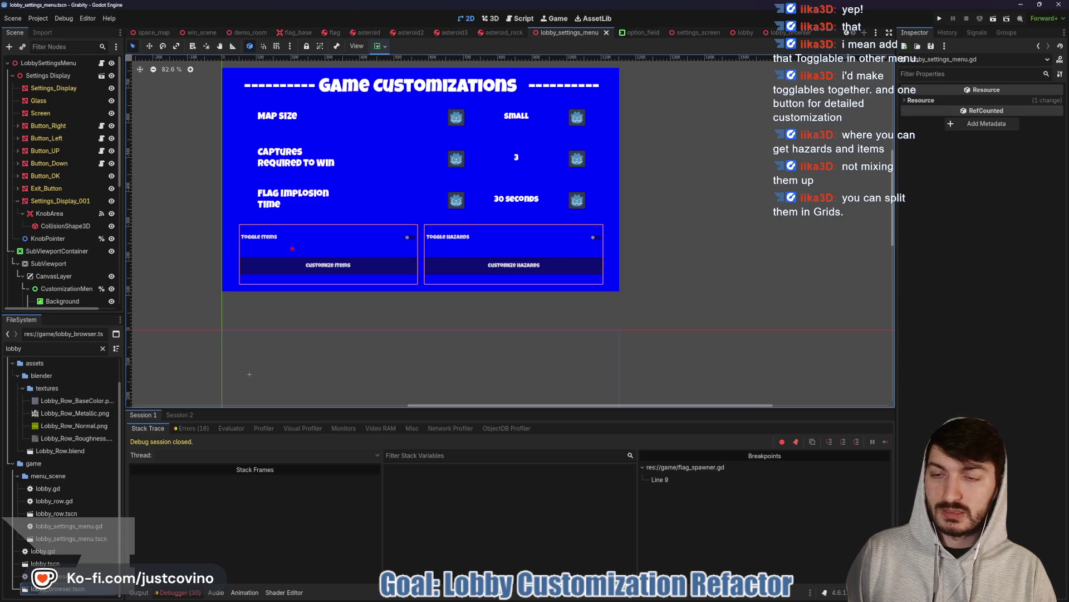
mouse_move(230, 217)
mouse_down()
mouse_move(340, 247)
mouse_move(419, 252)
mouse_up()
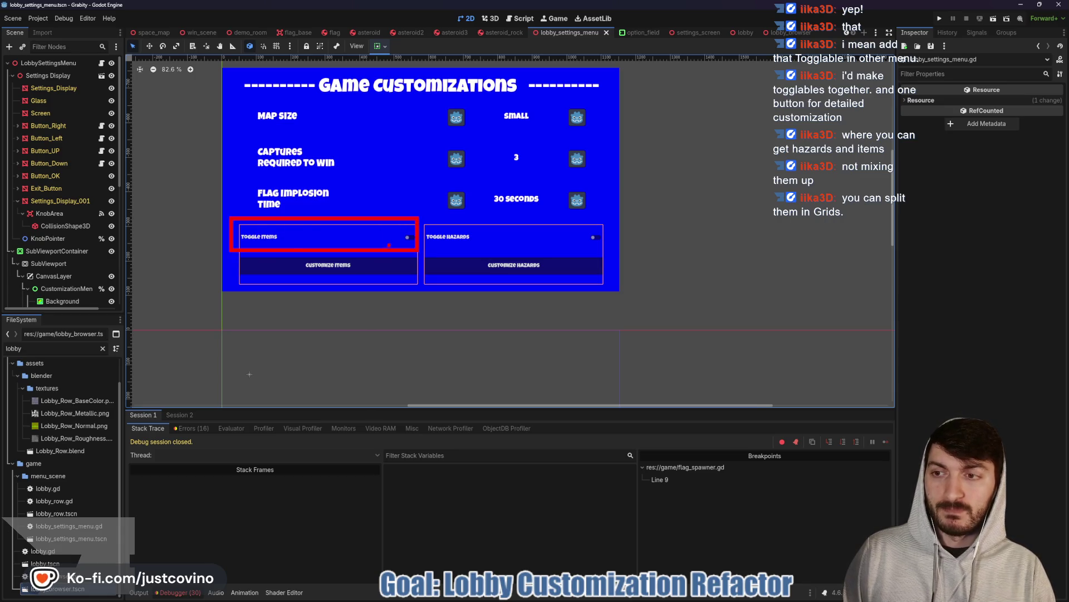
scroll(91, 262, down, 5)
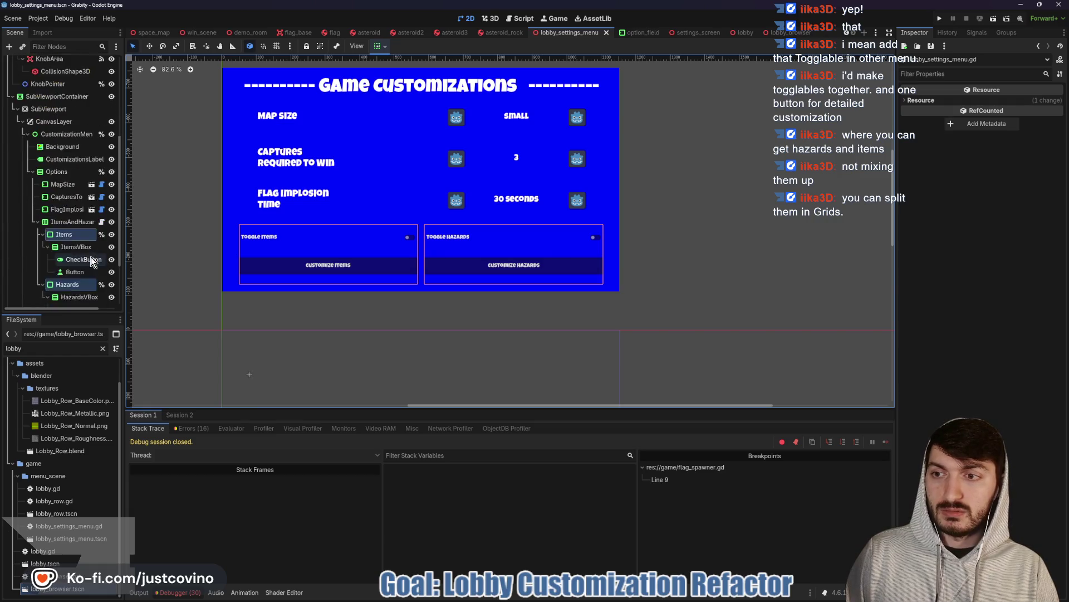
click(110, 261)
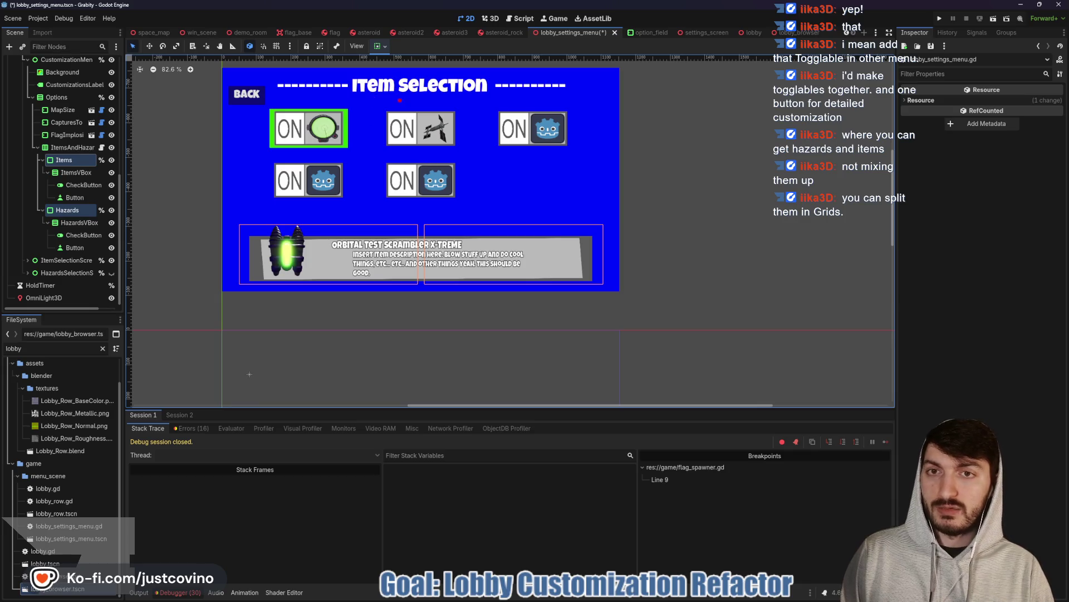
drag(419, 94, 420, 233)
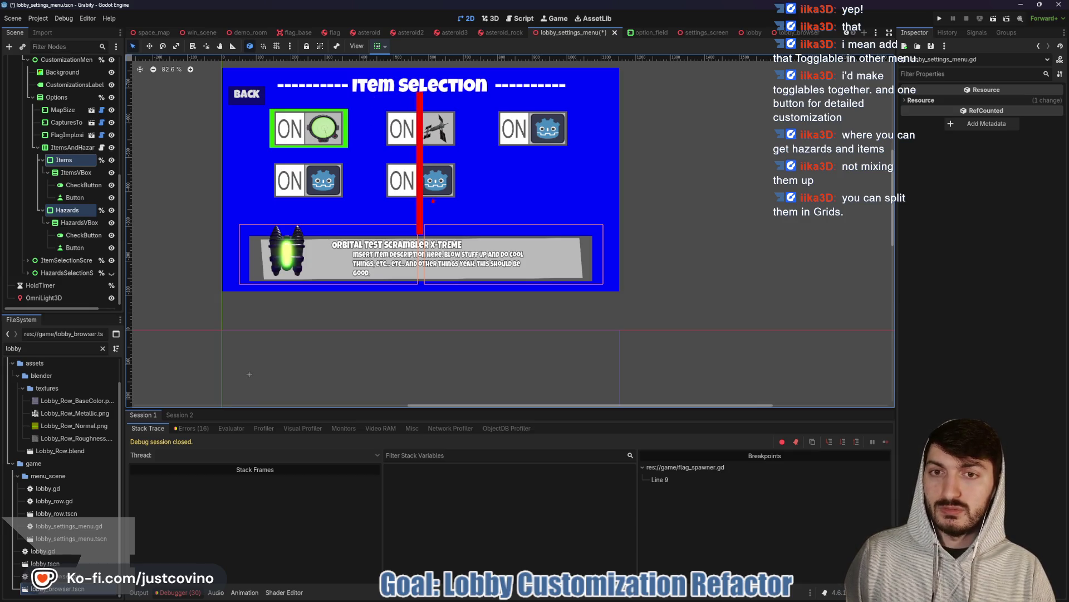
drag(282, 101, 290, 118)
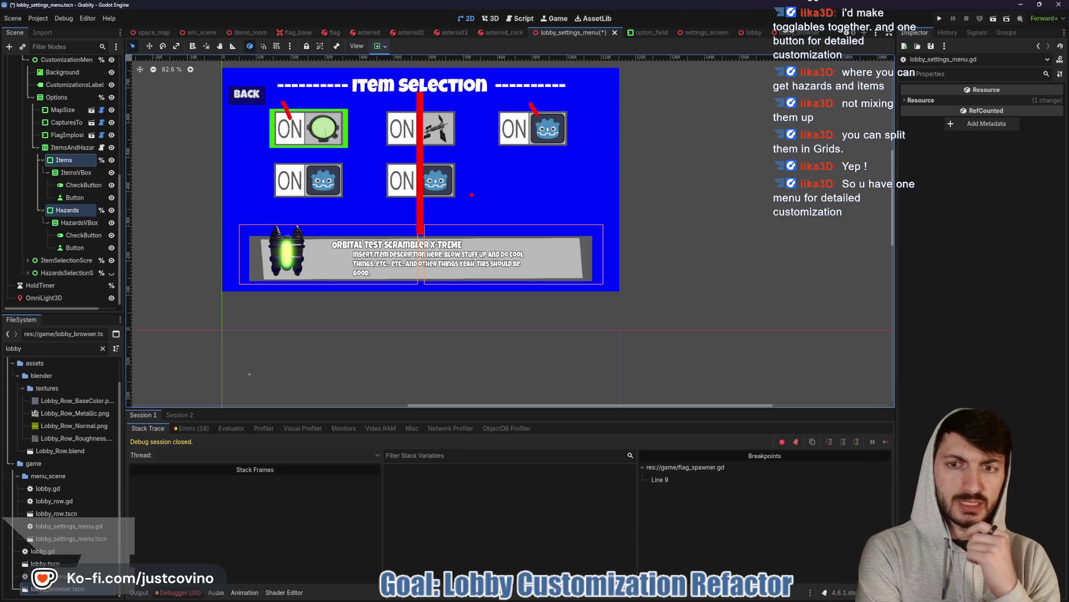
key(Escape)
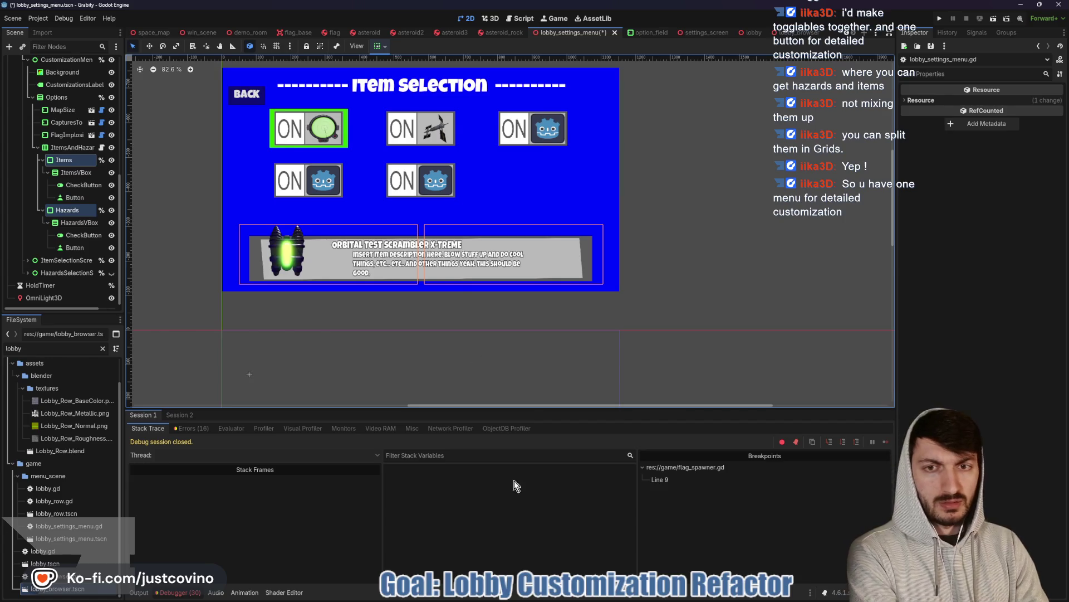
click(599, 600)
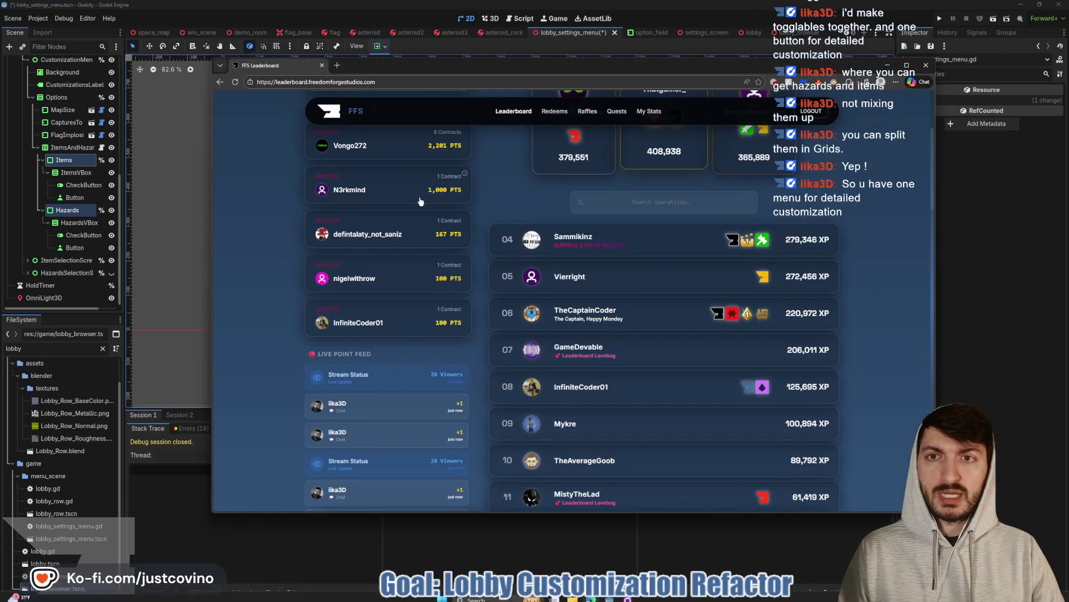
click(337, 65)
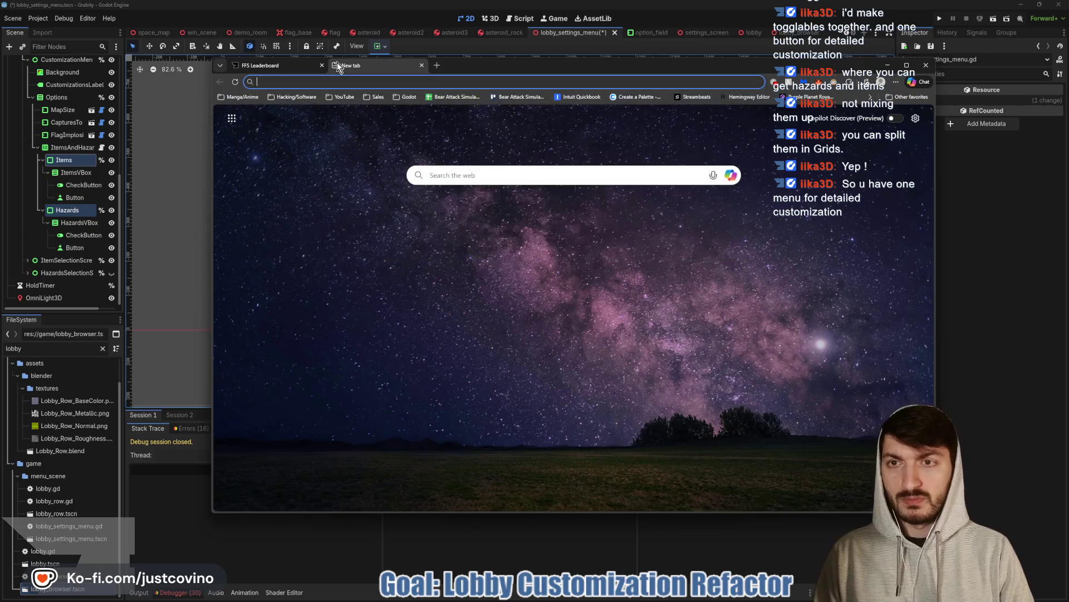
text(ui)
key(Return)
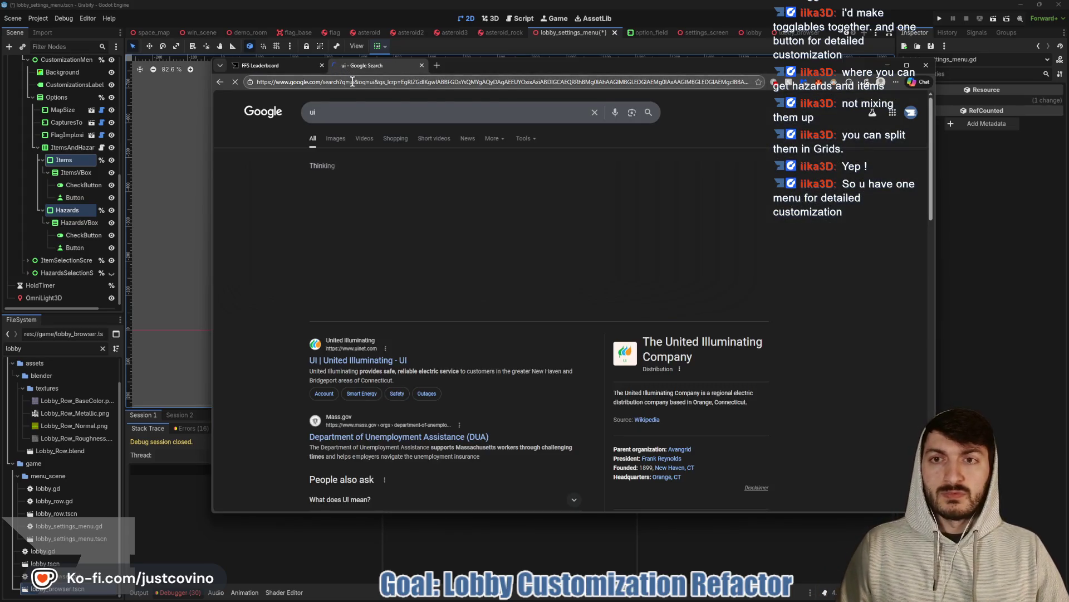
click(352, 82)
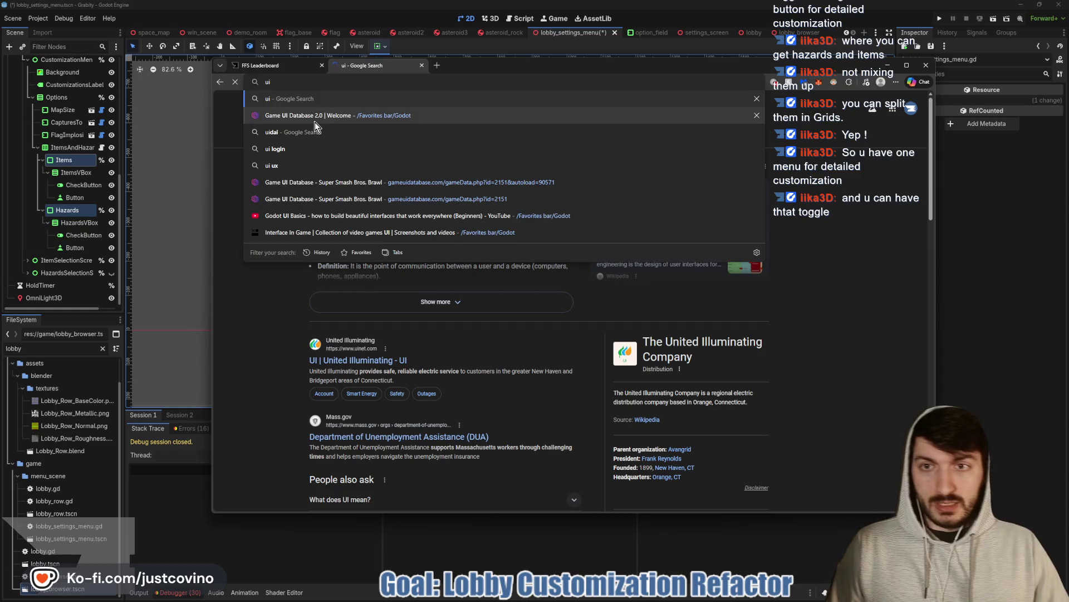
click(315, 117)
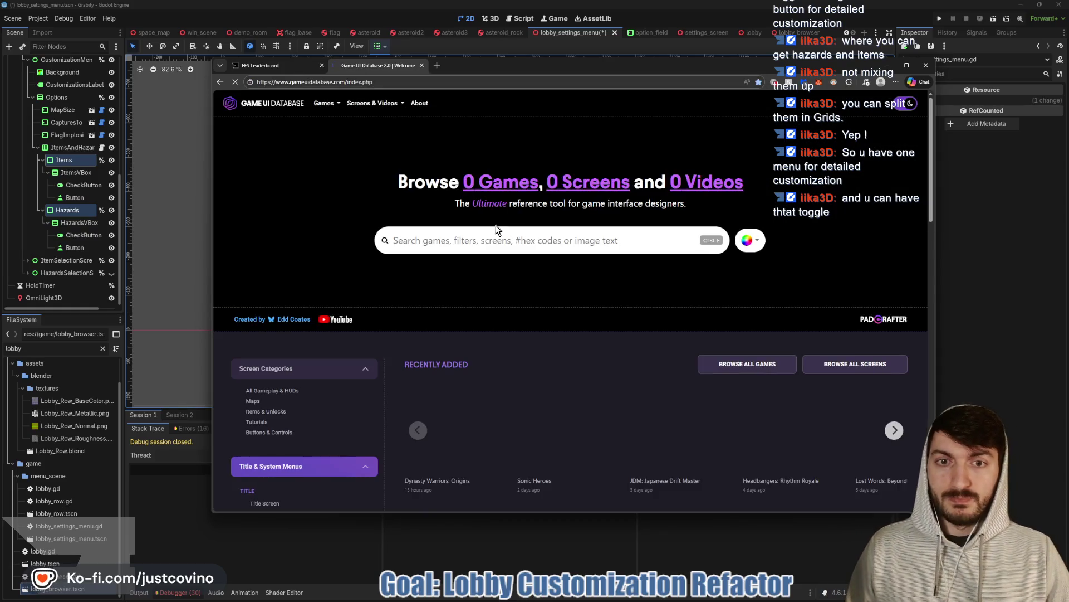
click(490, 239)
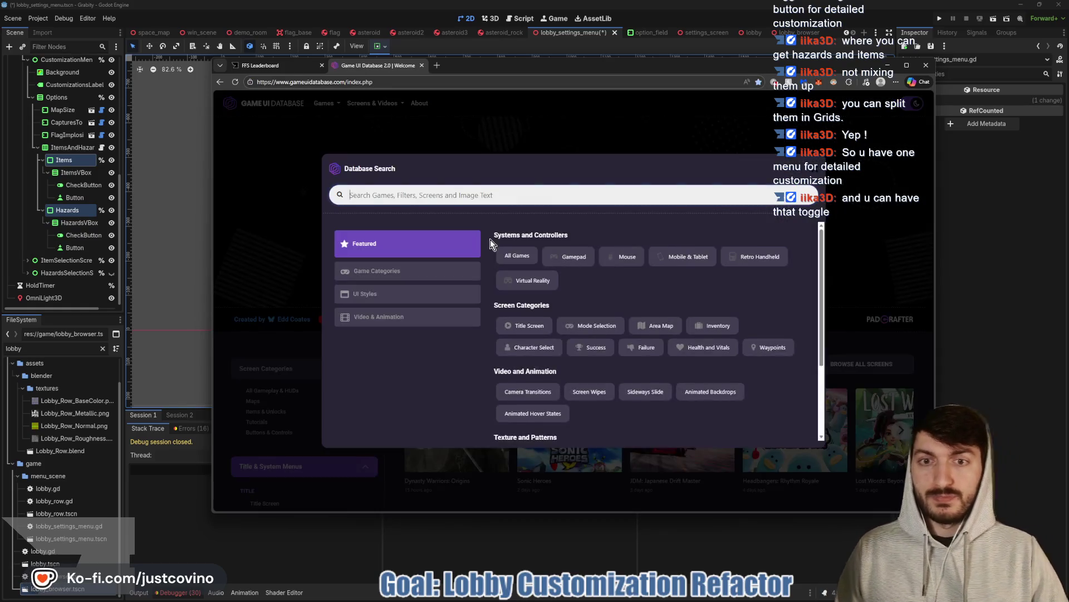
text(smash)
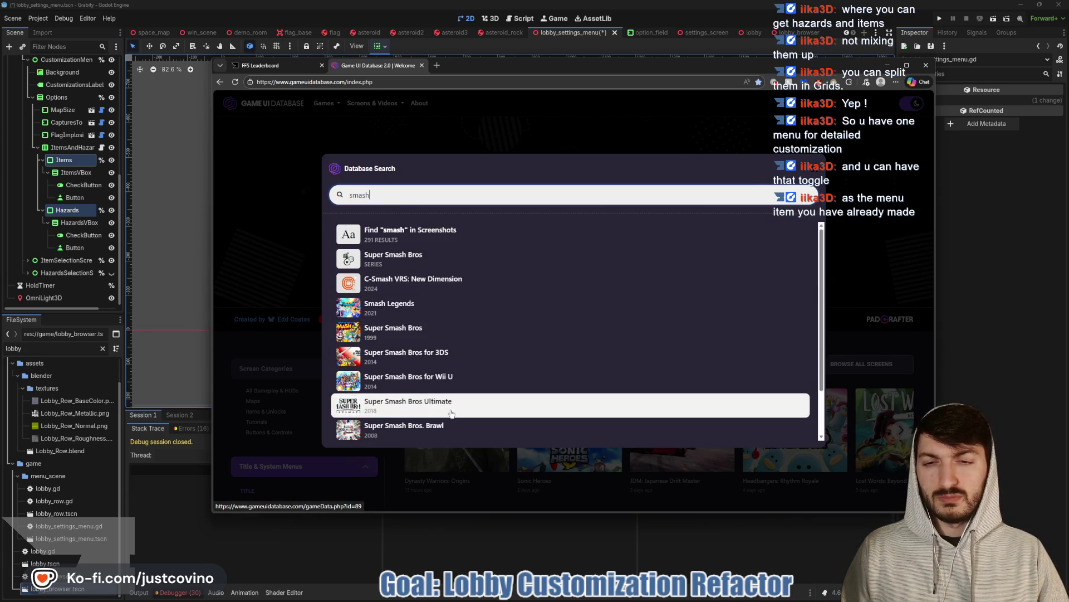
click(522, 396)
scroll(510, 290, down, 5)
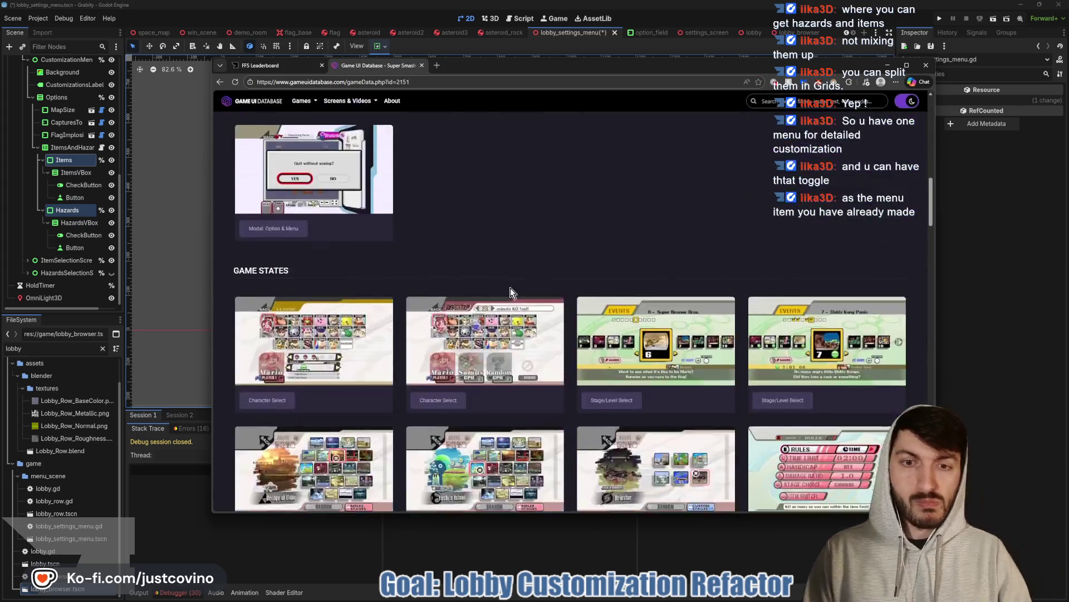
scroll(510, 286, down, 10)
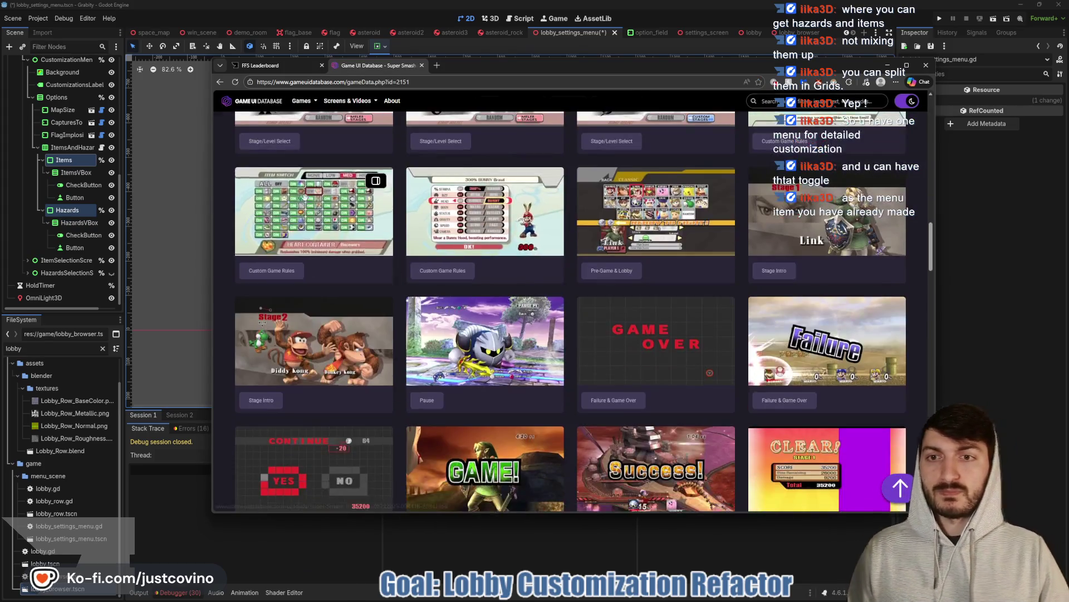
click(306, 197)
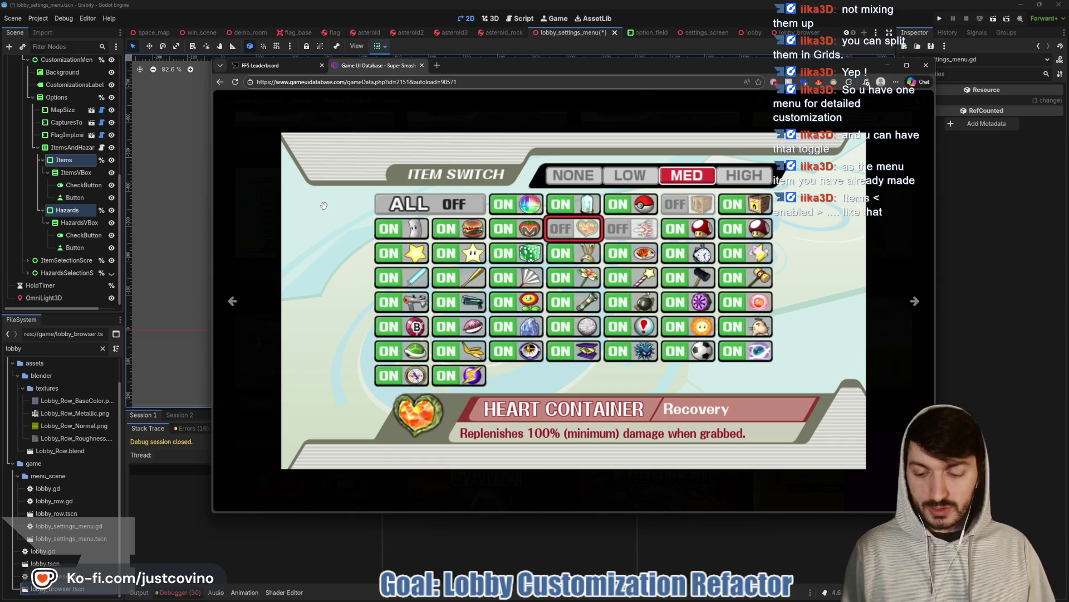
drag(582, 145, 576, 390)
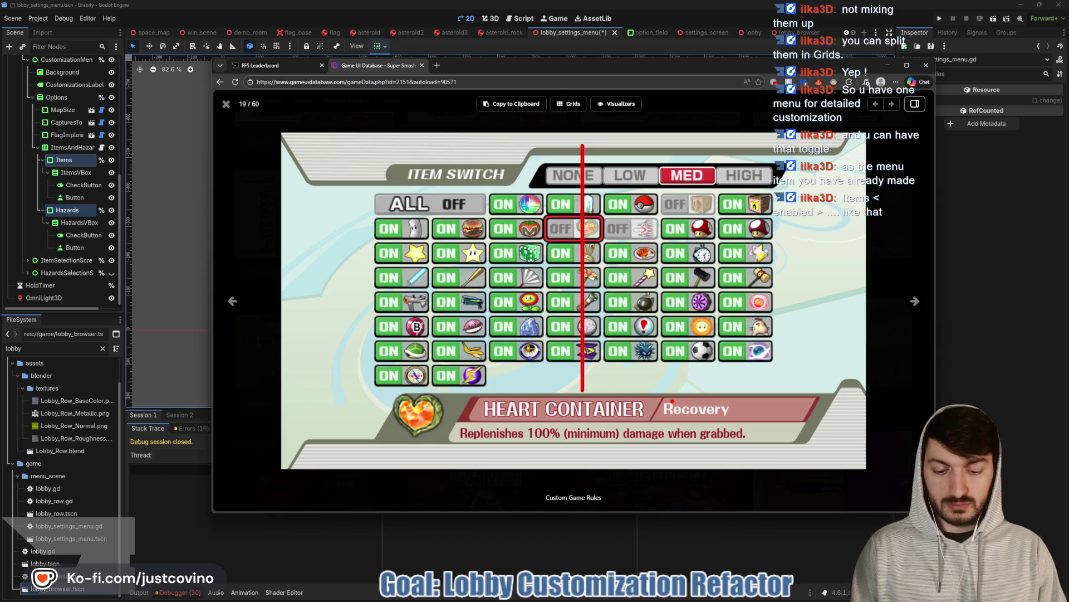
mouse_move(687, 393)
mouse_down()
mouse_move(660, 423)
mouse_move(759, 393)
mouse_move(663, 401)
mouse_move(677, 395)
mouse_move(765, 424)
mouse_move(720, 404)
mouse_up()
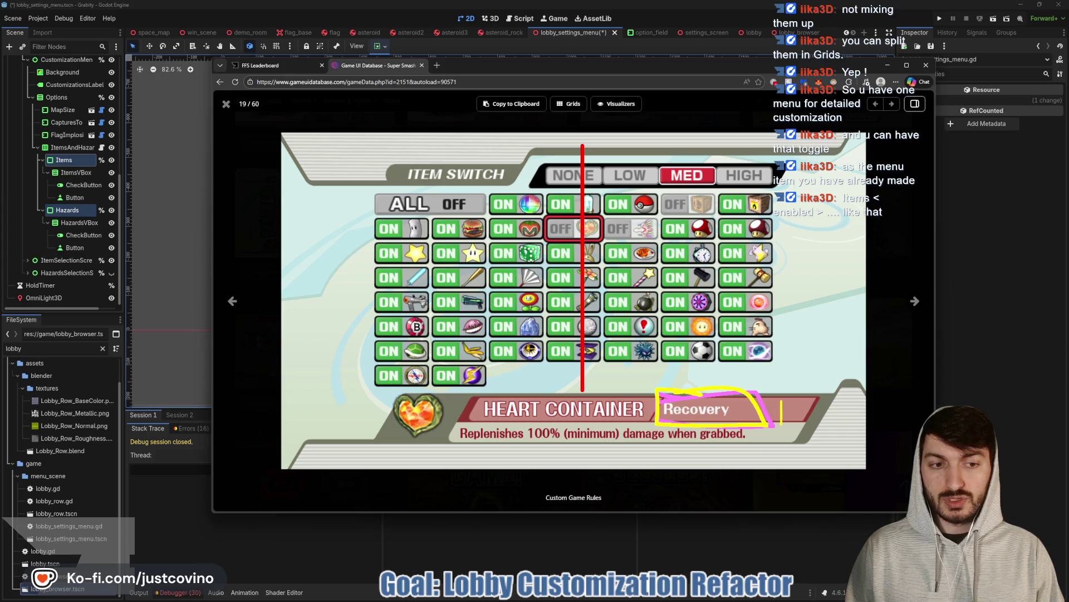
text(Item )
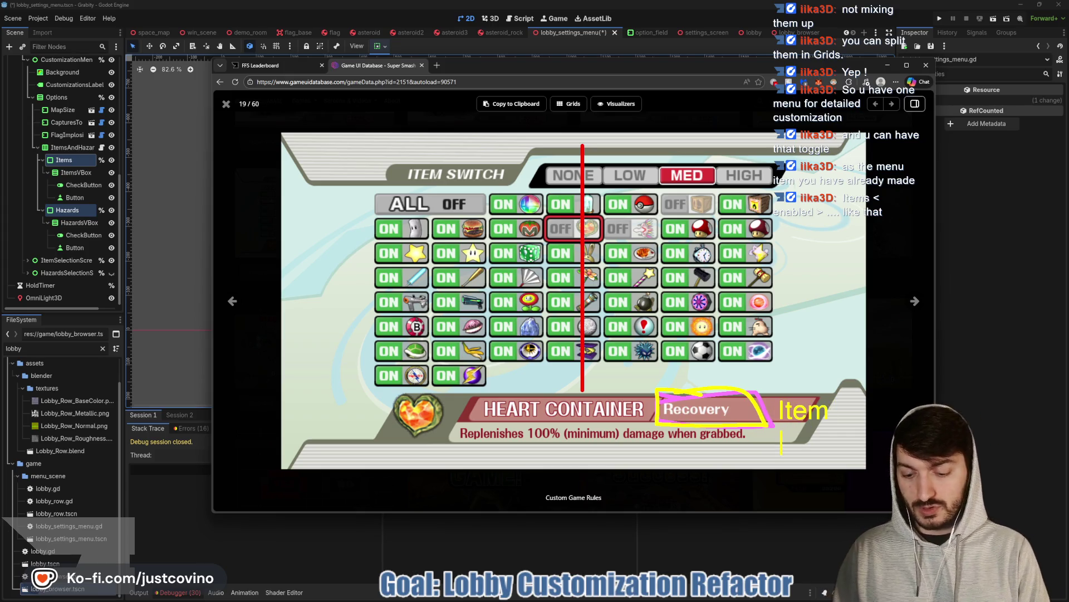
text(Hazard)
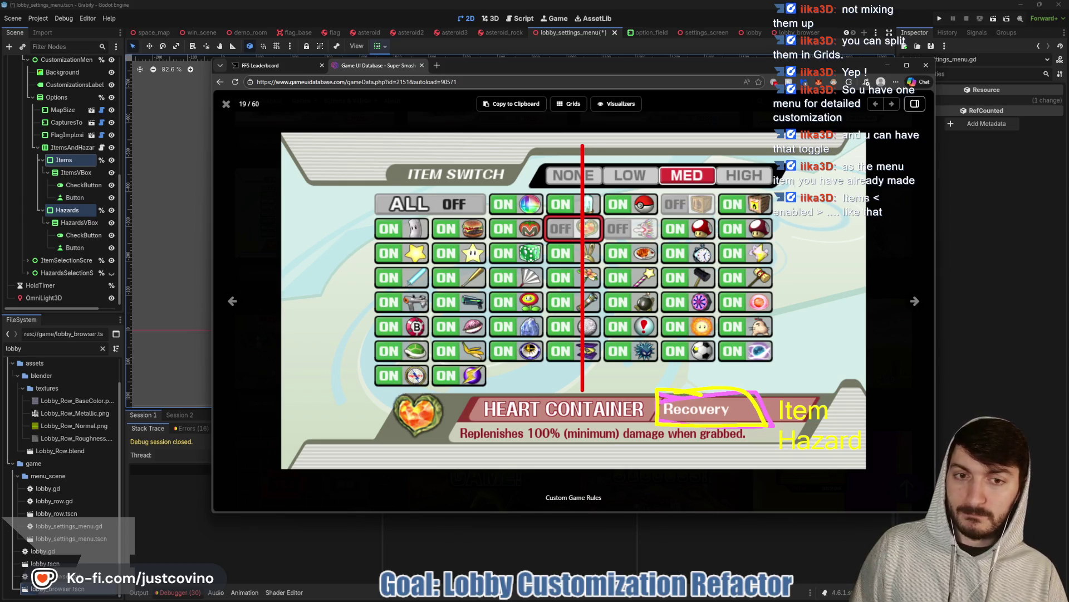
key(Escape)
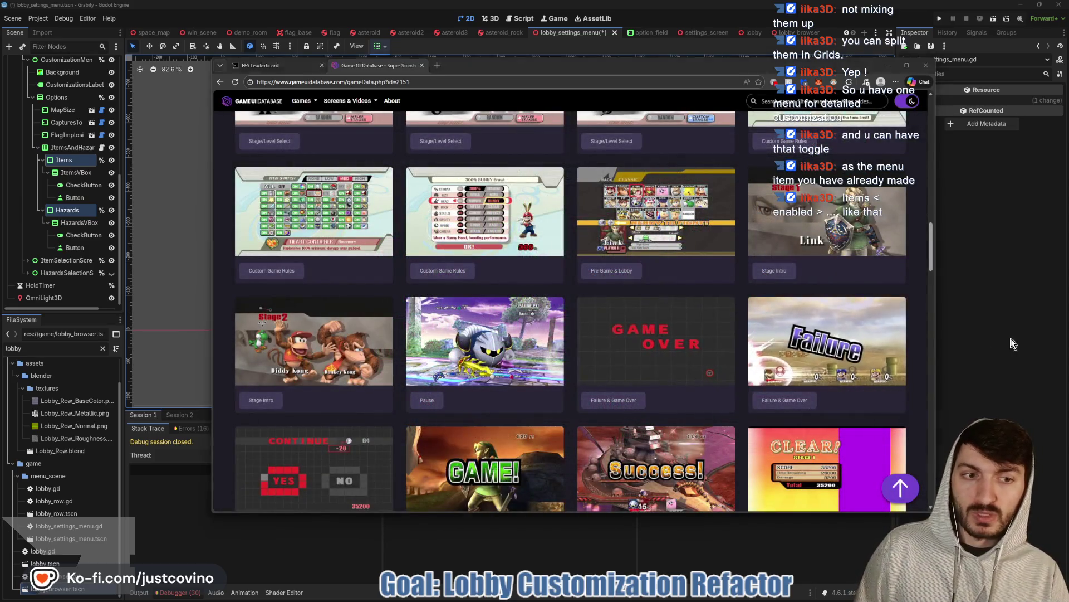
key(alt+Tab)
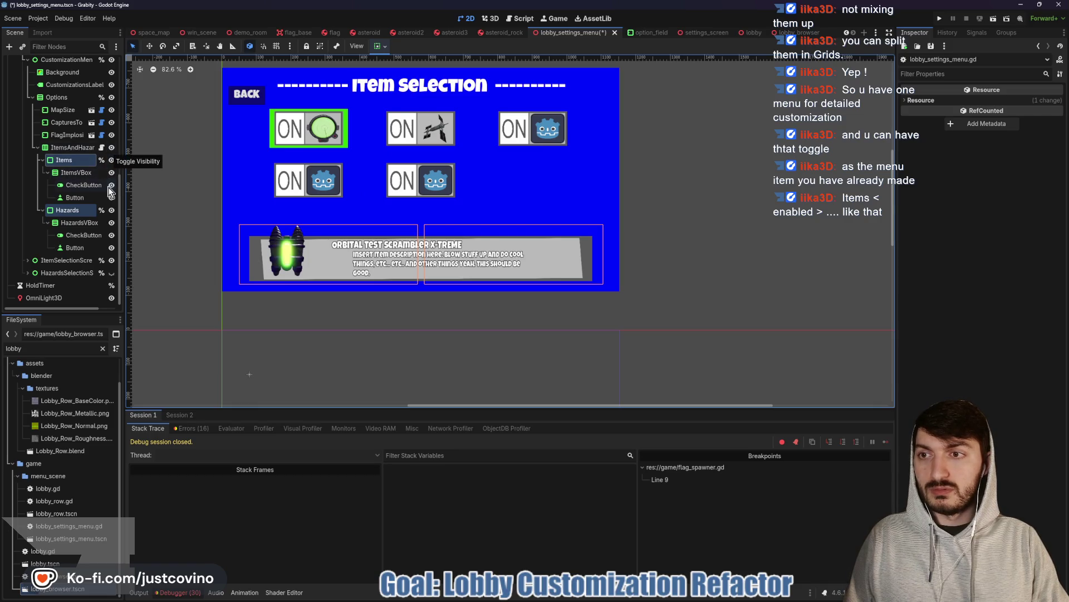
Hide the Item Selection screen and write the note 'Items < Enabled> Hazards <enabled>' / 'Customize', then clear it
click(111, 260)
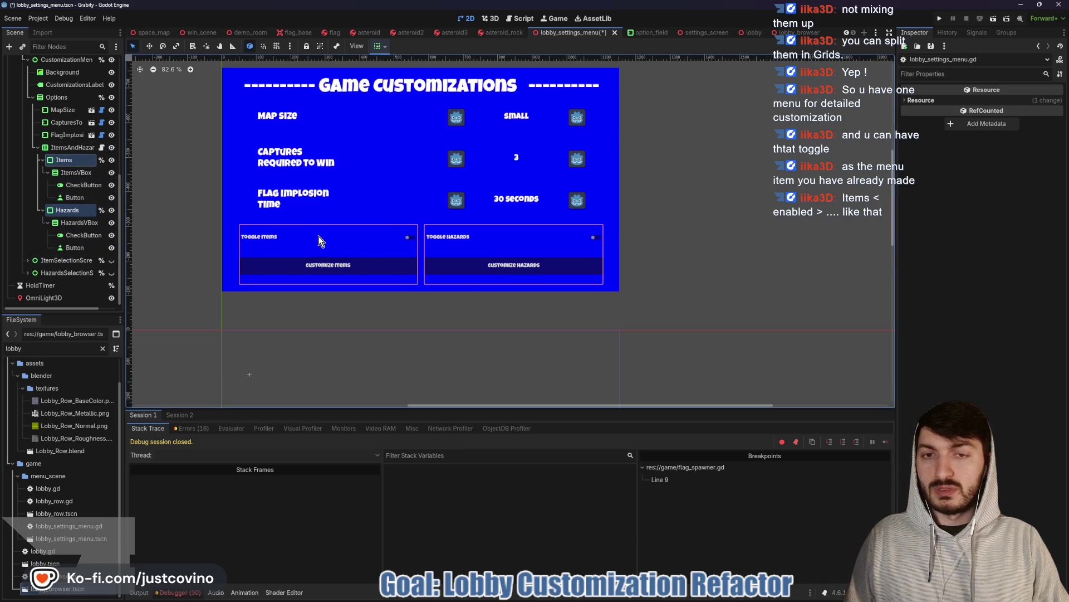
drag(320, 233, 402, 237)
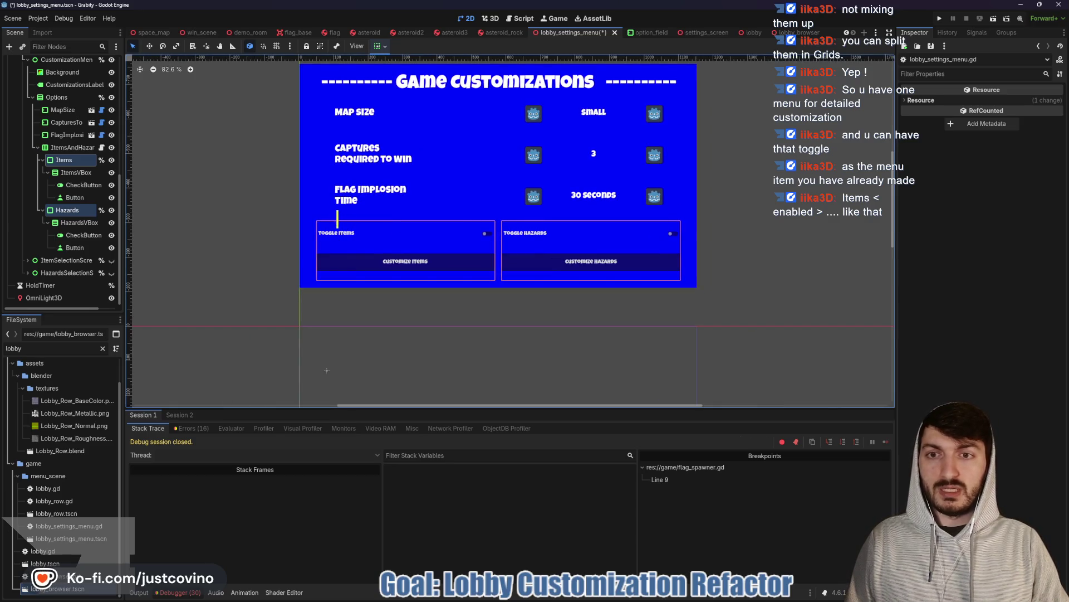
text(Items)
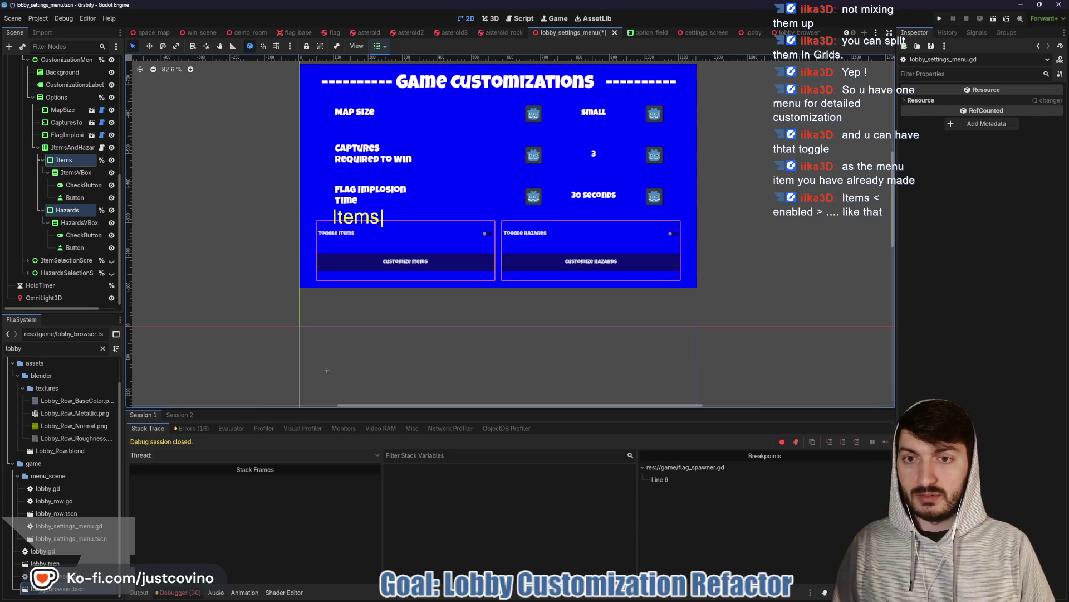
text( < Enabl)
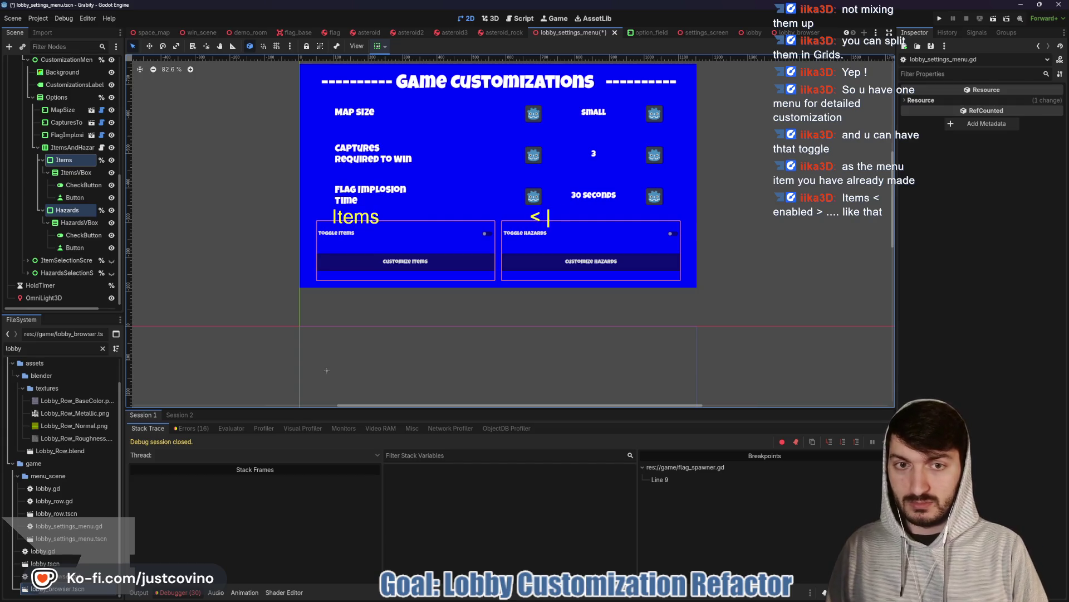
text(ed> )
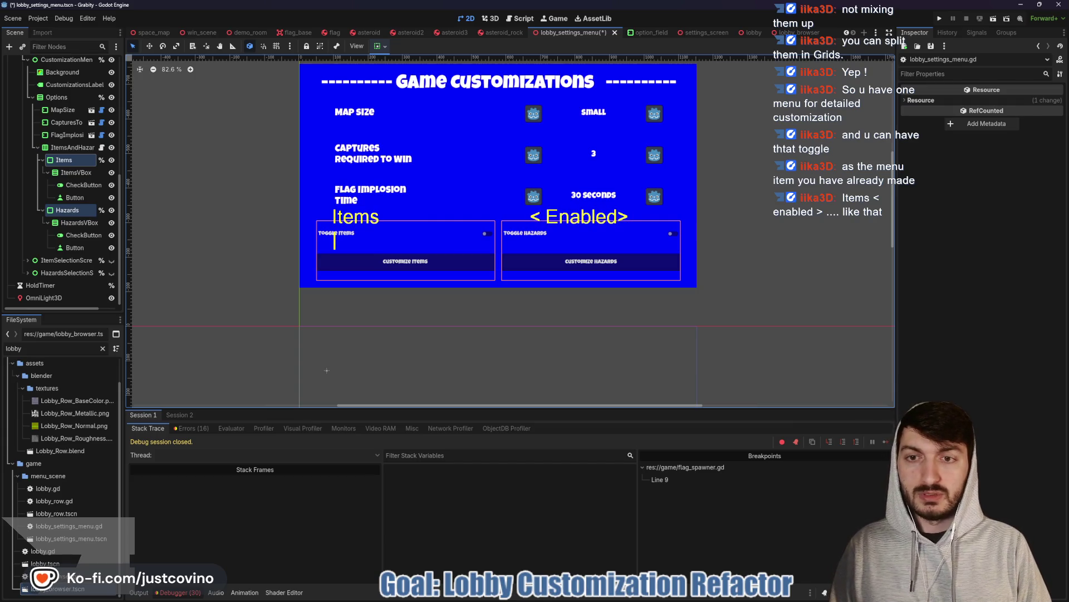
text(Hazards <e)
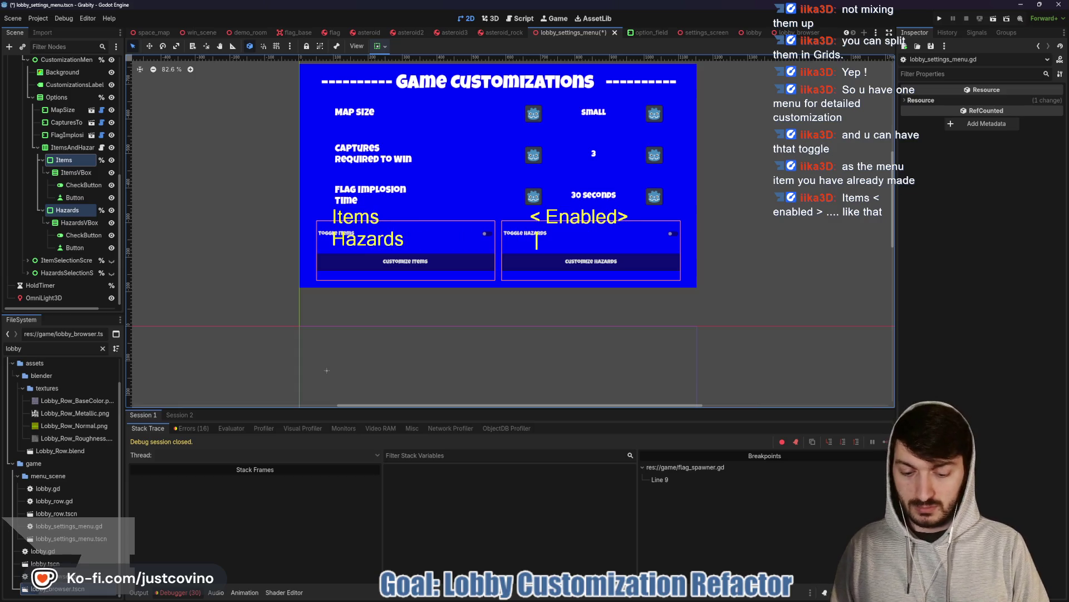
text(nabled>)
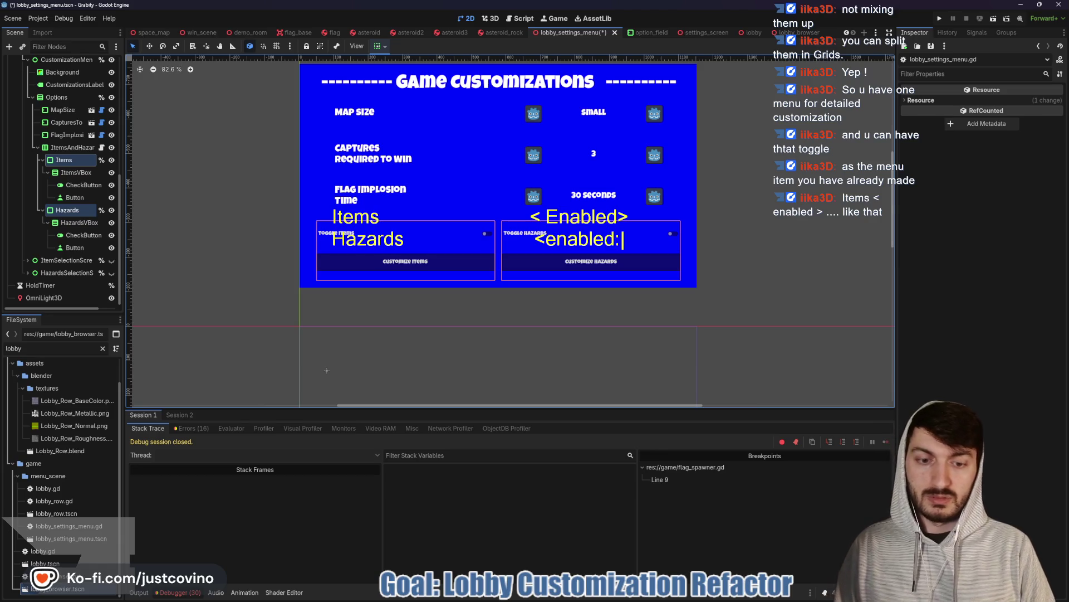
key(Return)
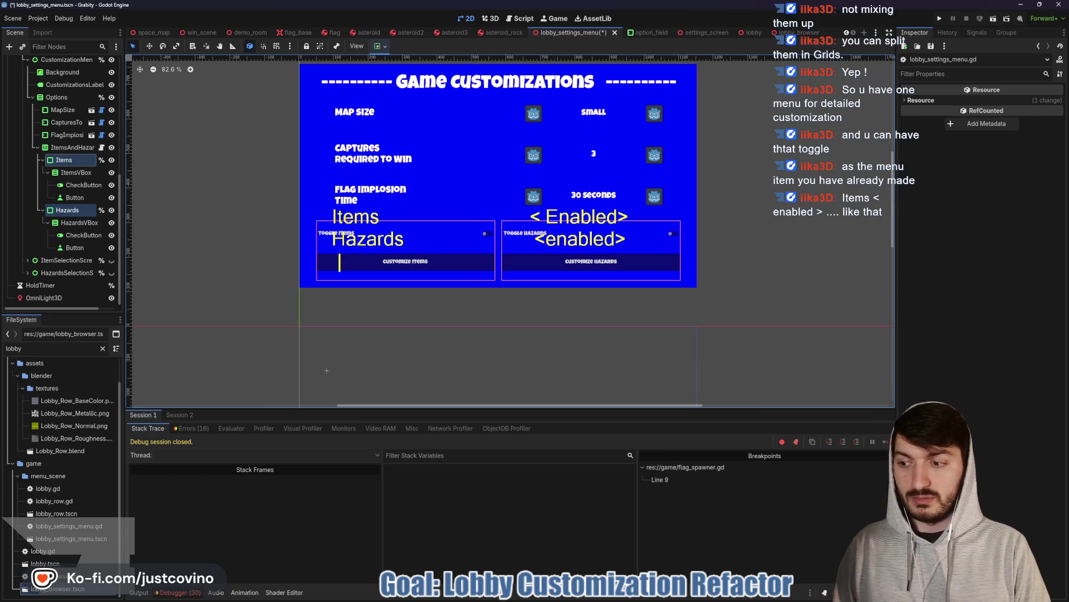
text(Customize)
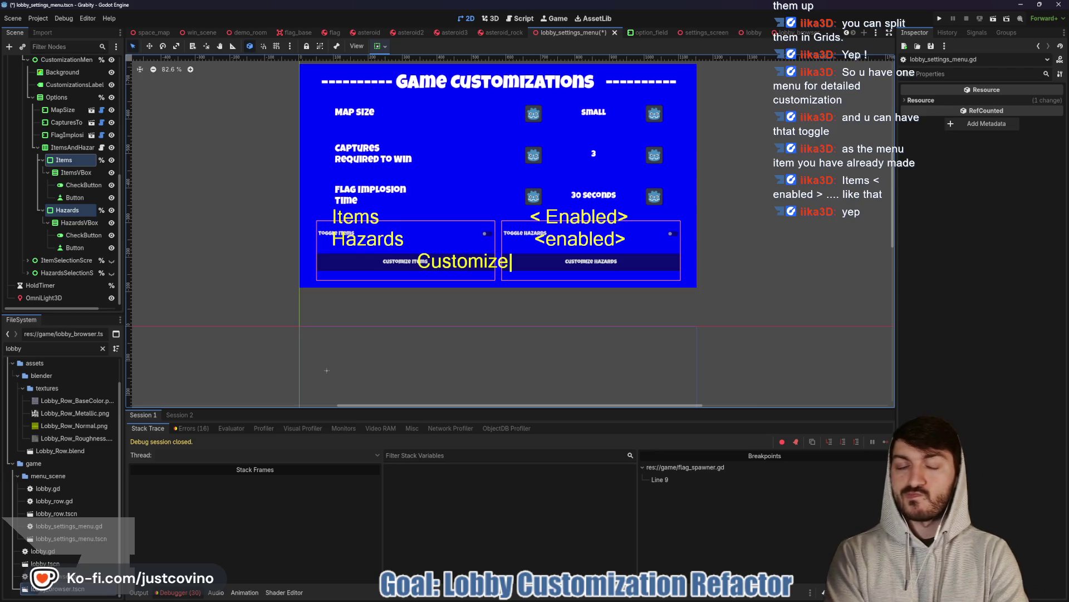
key(Escape)
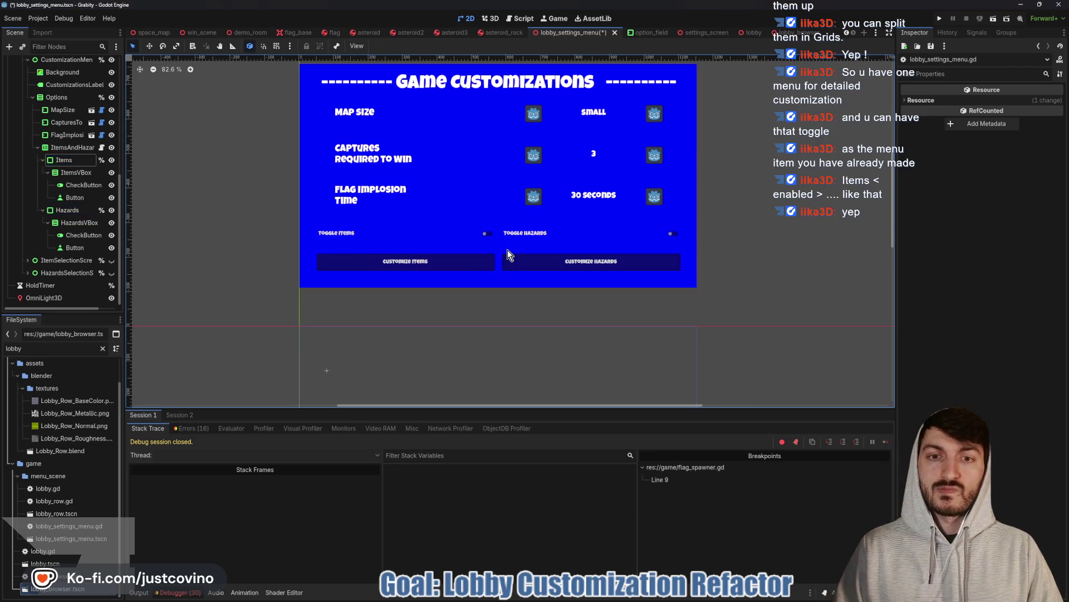
Select the SubViewportContainer and open the ItemsAndHazards node's script, items_and_hazards.gd
click(360, 233)
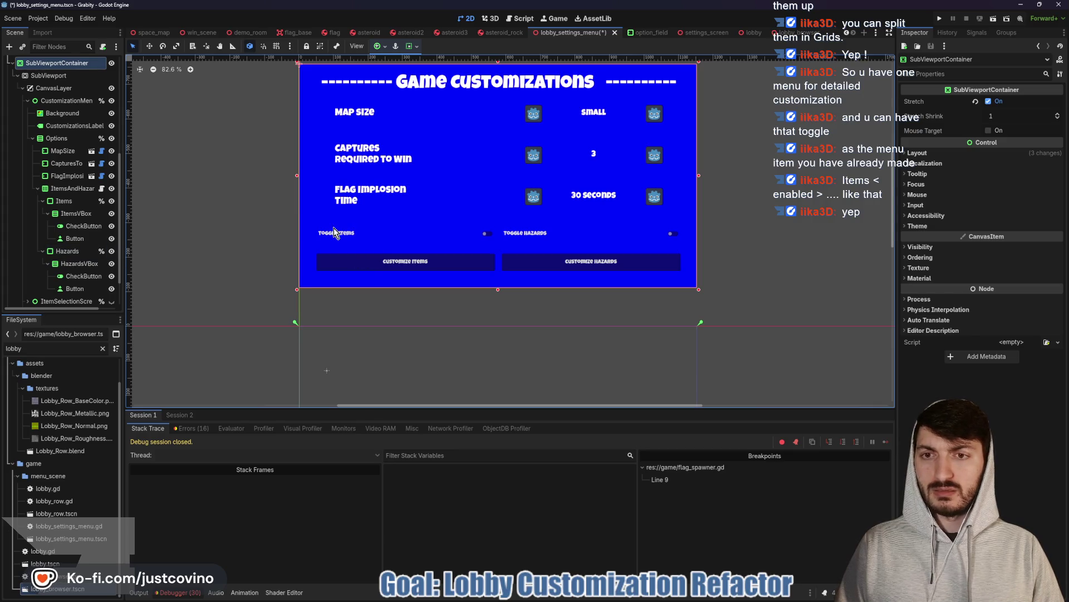
scroll(89, 251, down, 2)
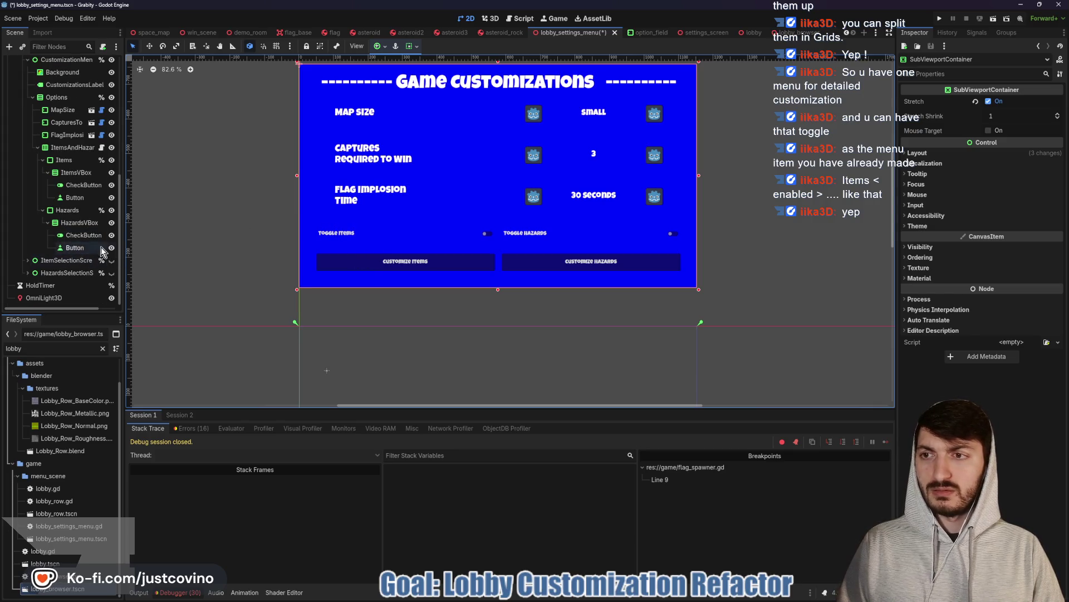
click(102, 147)
click(351, 211)
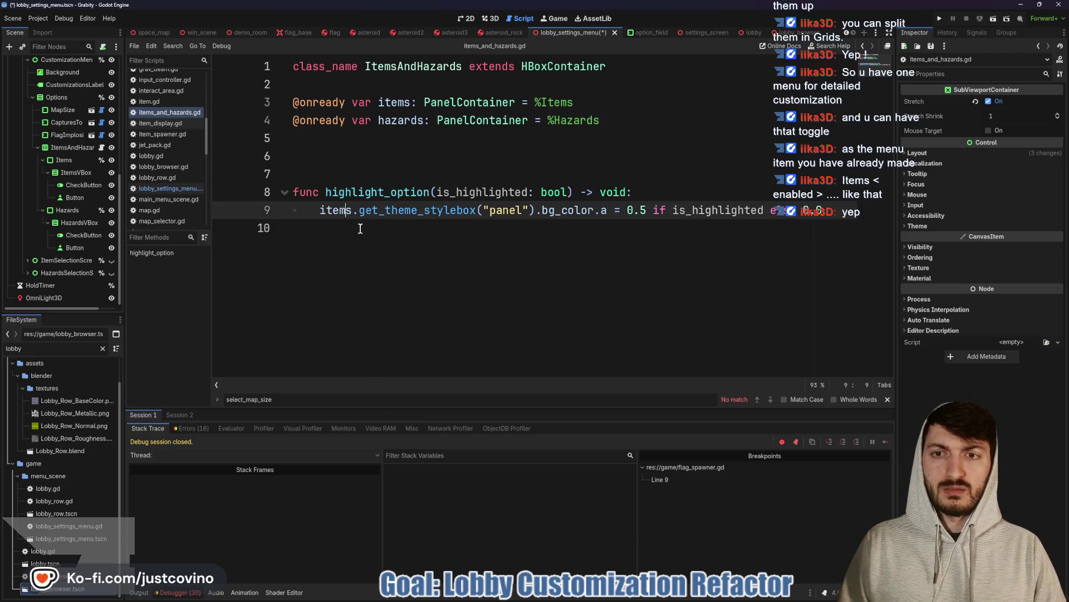
Select the Toggle Items CheckButton under ItemsVBox and switch back to the 2D menu view
click(71, 186)
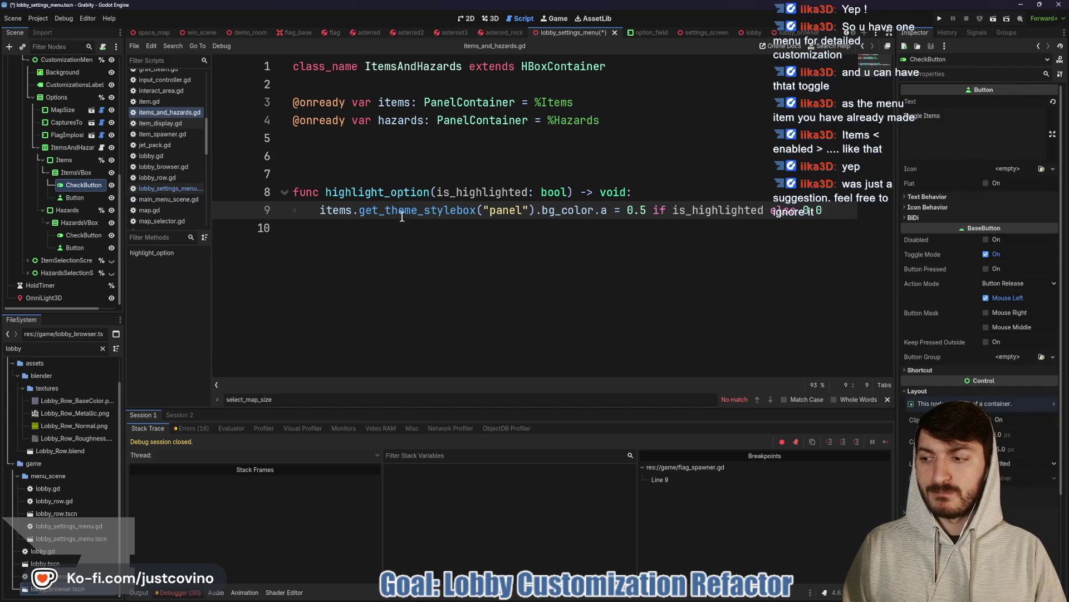
click(468, 20)
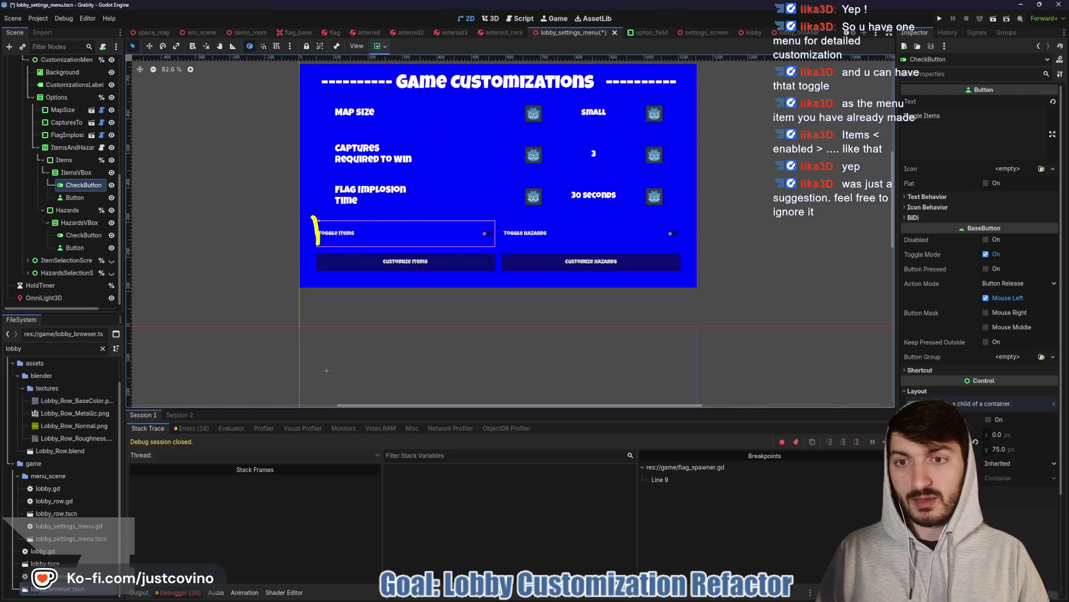
mouse_move(318, 244)
mouse_down()
mouse_move(403, 250)
mouse_move(313, 218)
mouse_up()
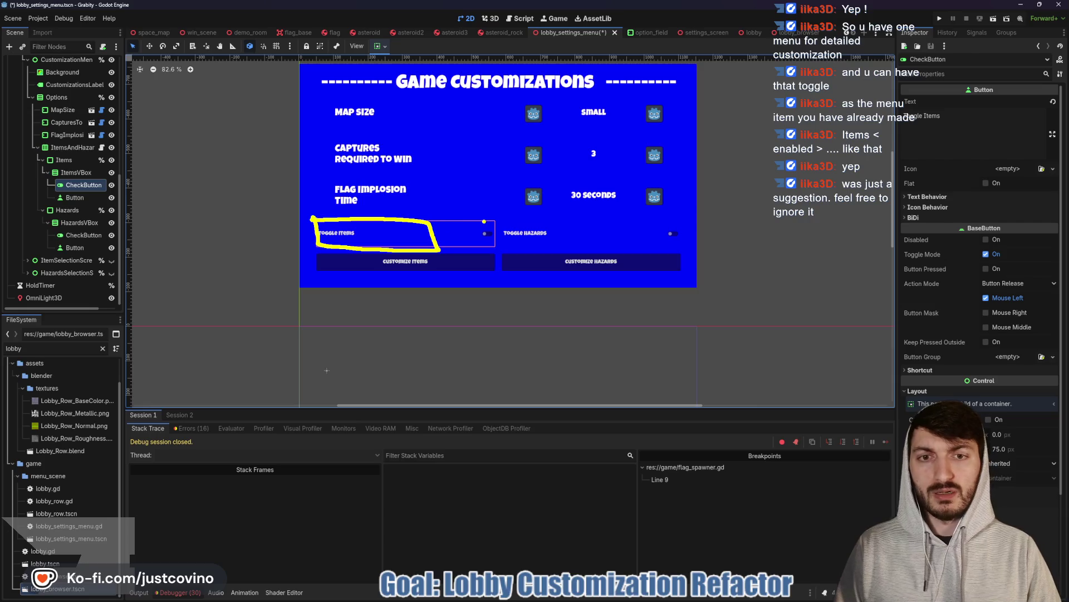
mouse_move(287, 281)
mouse_down()
mouse_move(372, 198)
mouse_move(749, 262)
mouse_move(282, 206)
mouse_move(409, 233)
mouse_move(326, 234)
mouse_up()
drag(501, 235, 538, 225)
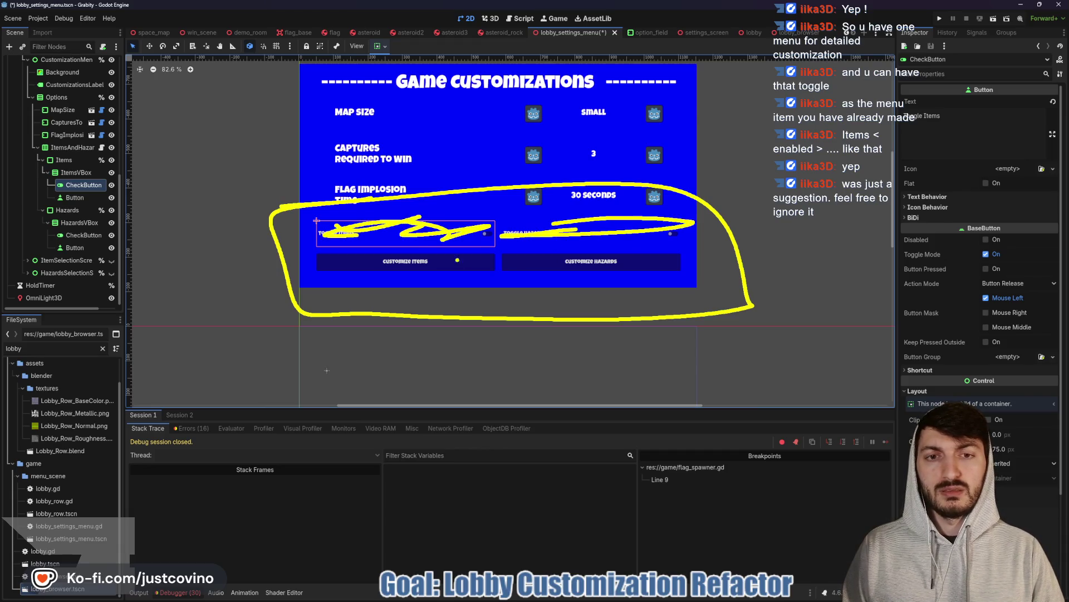
drag(346, 263, 448, 262)
drag(536, 267, 605, 265)
key(Escape)
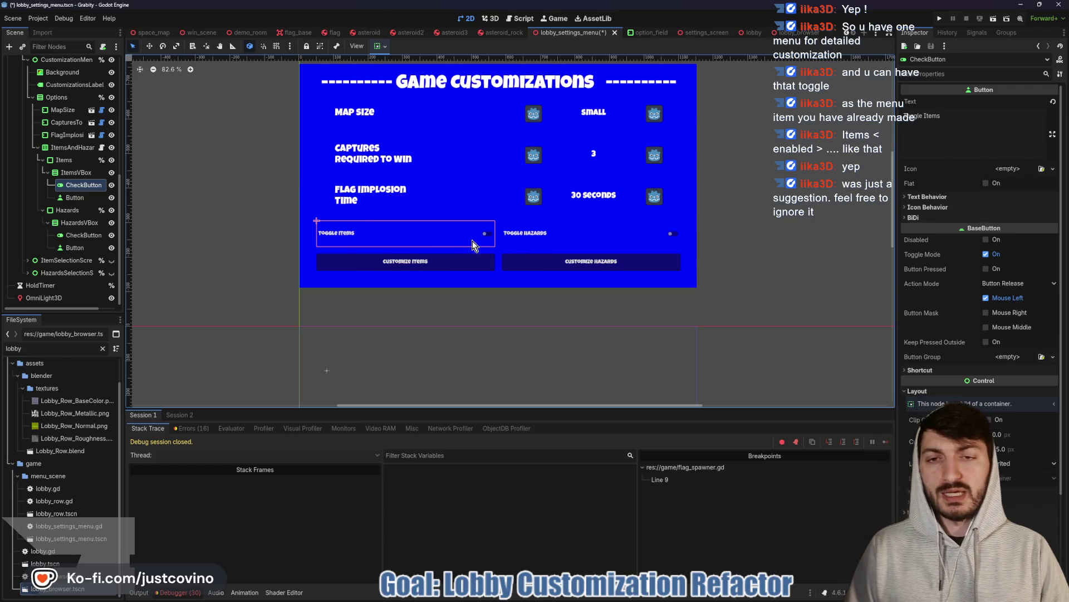
mouse_move(308, 219)
mouse_down()
mouse_move(473, 253)
mouse_move(310, 220)
mouse_up()
mouse_move(473, 231)
mouse_down()
mouse_move(659, 245)
mouse_move(500, 221)
mouse_up()
mouse_move(347, 258)
mouse_down()
mouse_move(332, 293)
mouse_move(345, 260)
mouse_up()
mouse_move(505, 253)
mouse_down()
mouse_move(499, 278)
mouse_move(669, 250)
mouse_move(513, 254)
mouse_up()
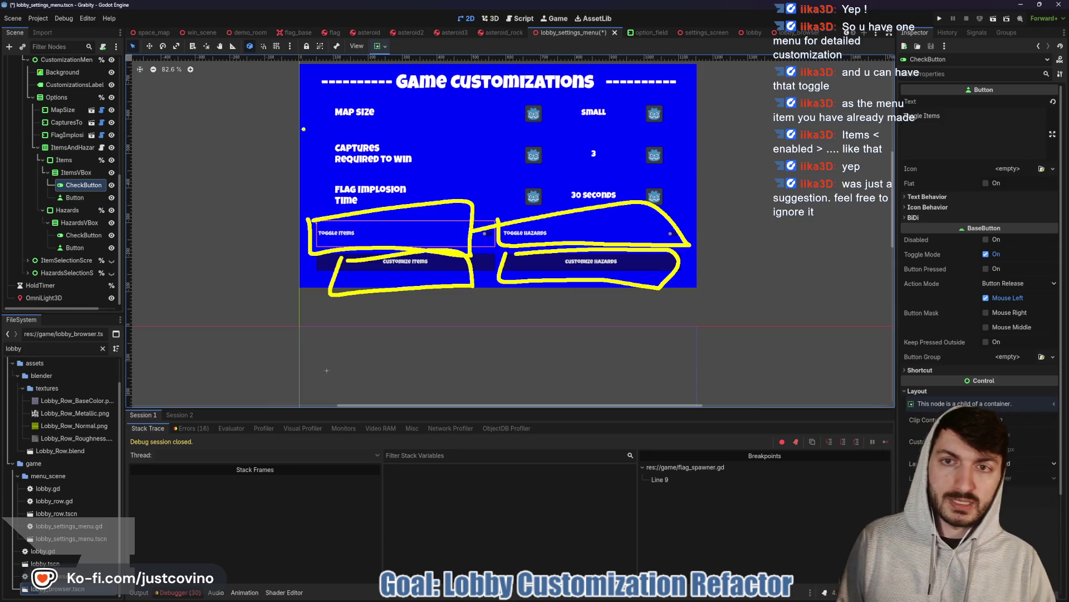
drag(299, 101, 300, 150)
mouse_move(300, 184)
mouse_down()
mouse_move(319, 203)
mouse_move(278, 254)
mouse_up()
mouse_move(290, 262)
mouse_down()
mouse_move(286, 284)
mouse_move(304, 280)
mouse_up()
drag(303, 269, 308, 304)
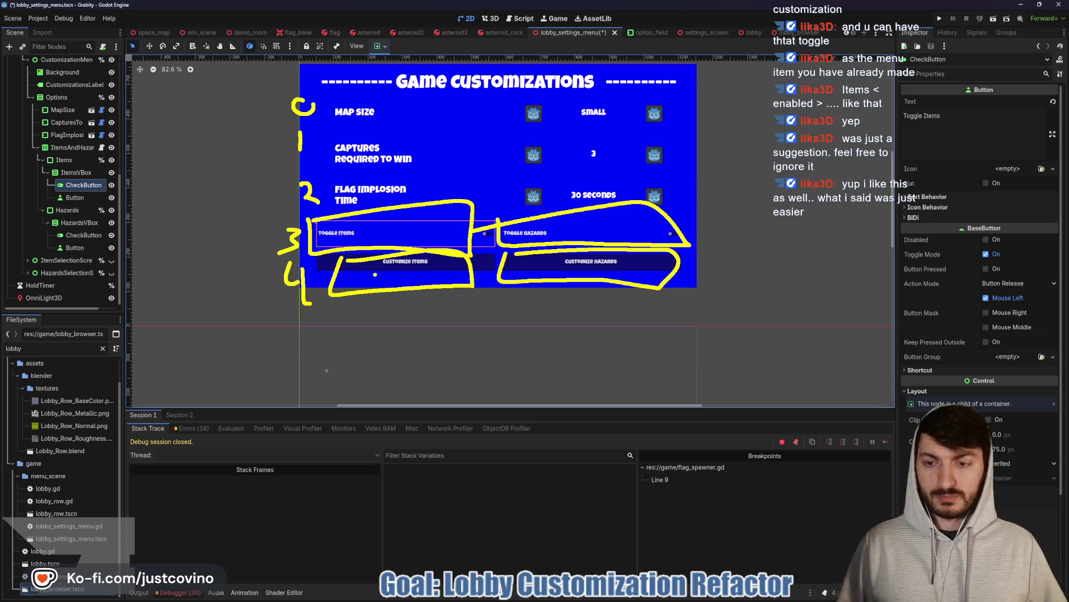
key(Escape)
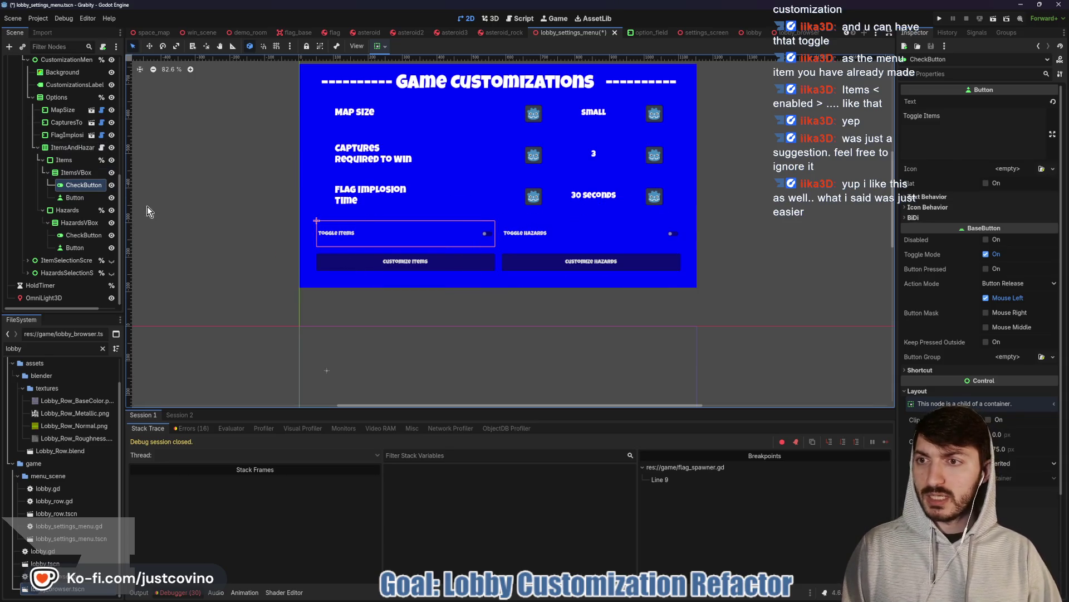
Inspect the context-menu options of the Items and Hazards panel nodes
click(59, 161)
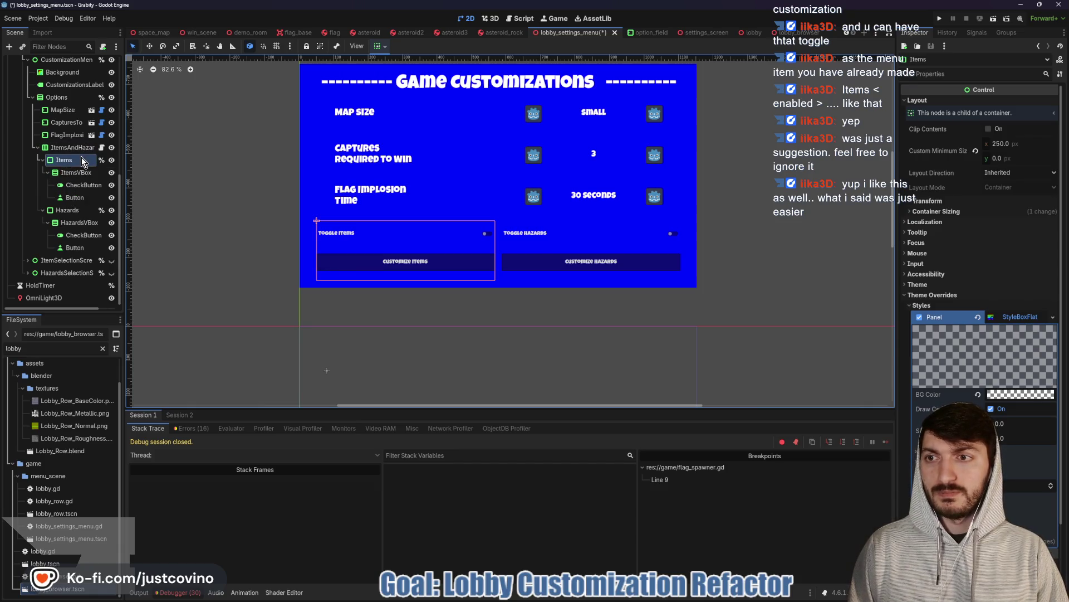
right_click(80, 164)
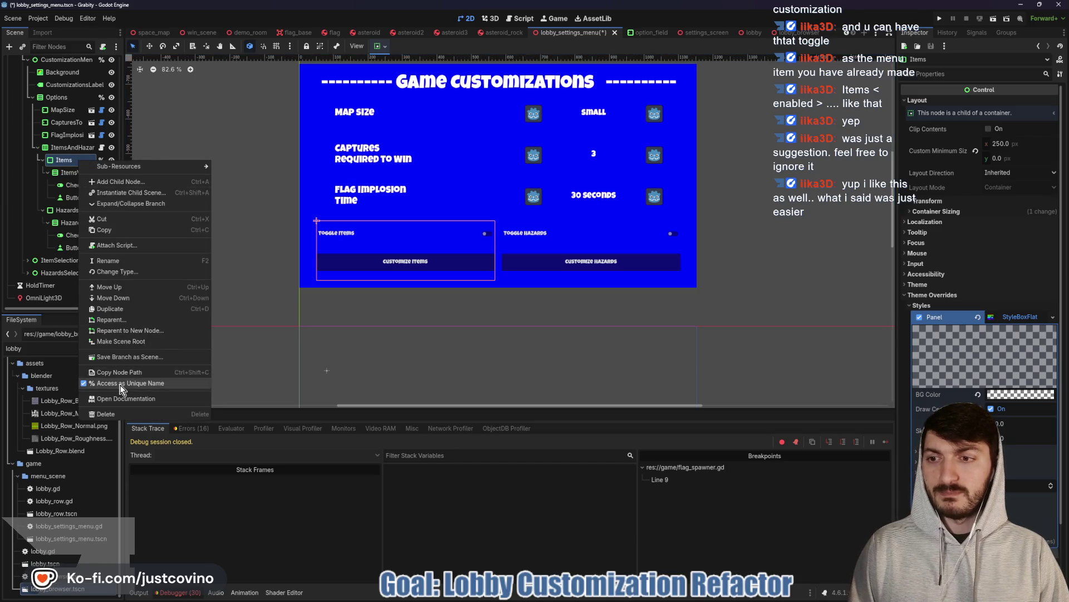
key(Escape)
click(67, 210)
right_click(67, 210)
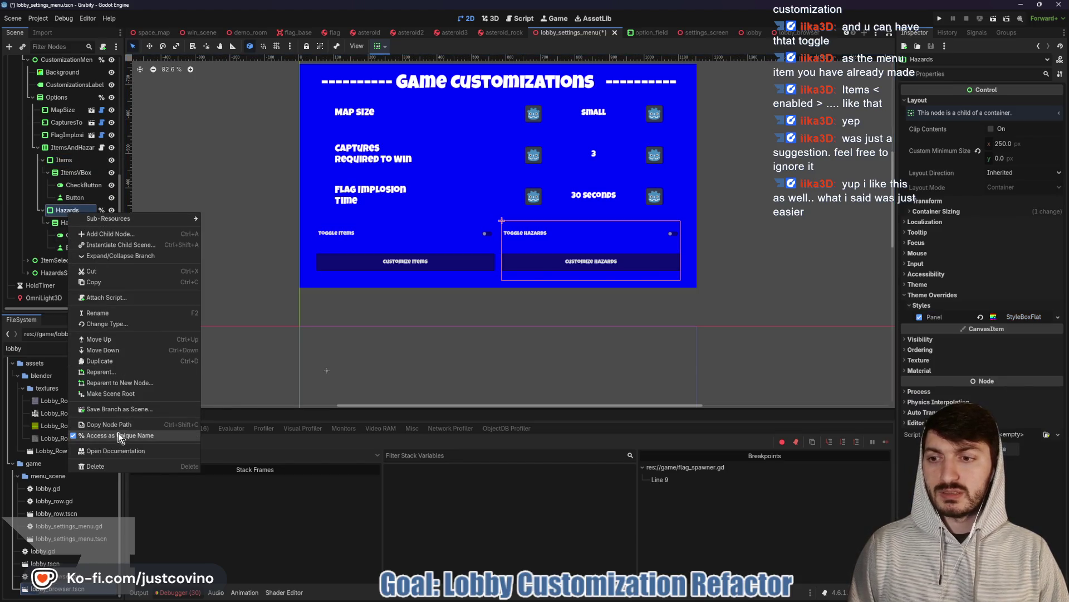
key(Escape)
Rename the Items panel node to ItemsToggleHighlight
click(65, 161)
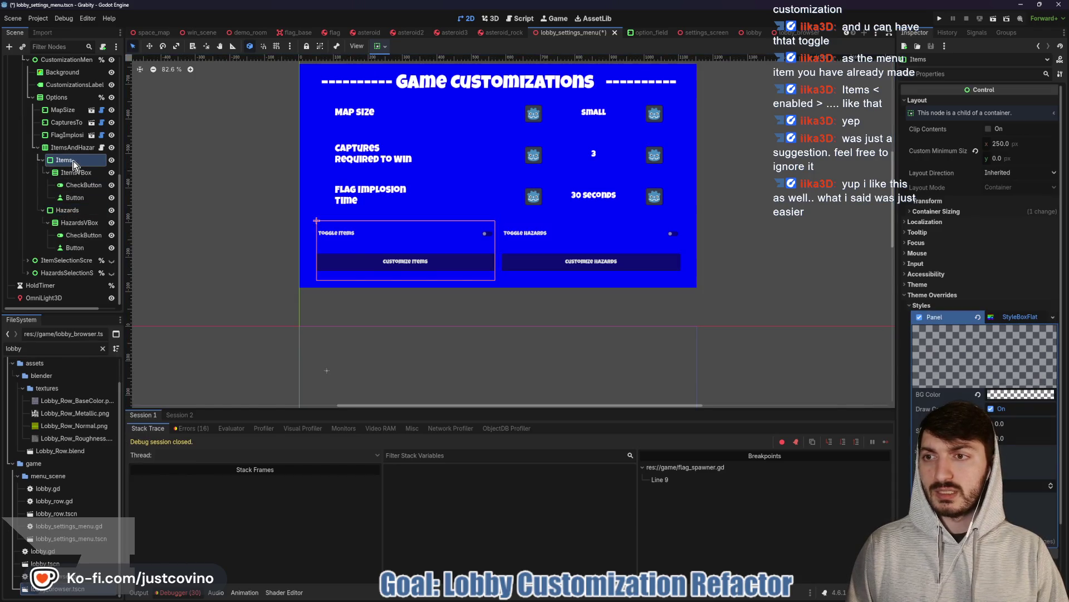
click(75, 162)
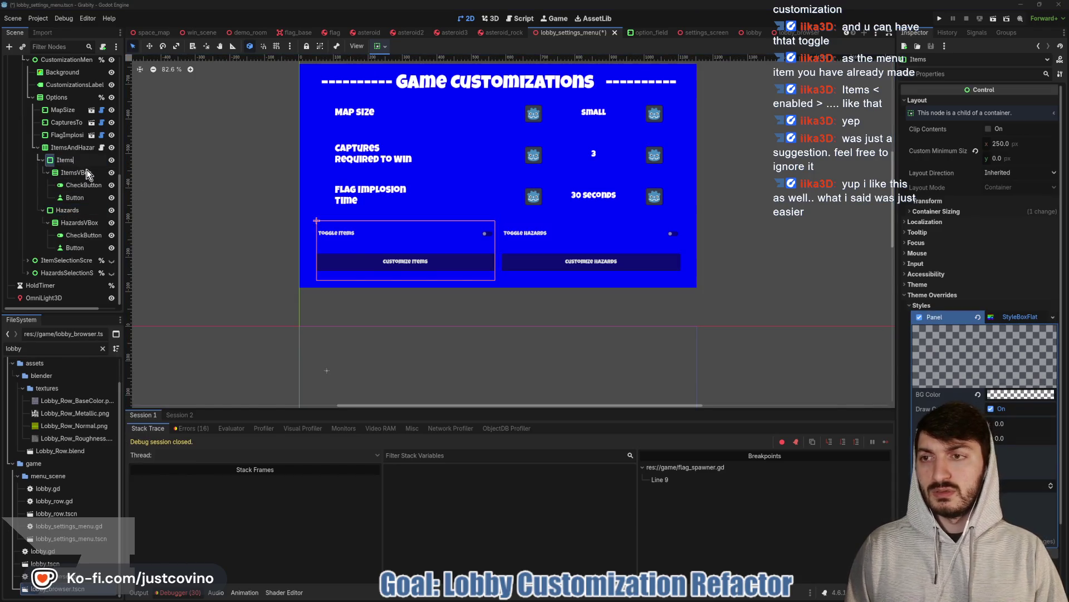
text(ogglePa)
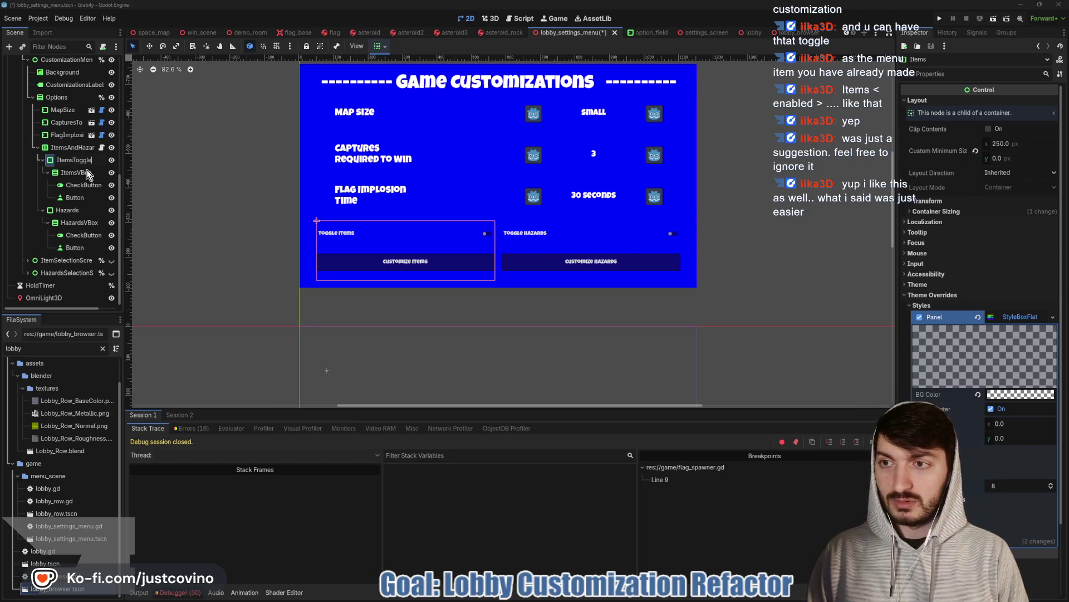
key(BackSpace)
key(BackSpace)
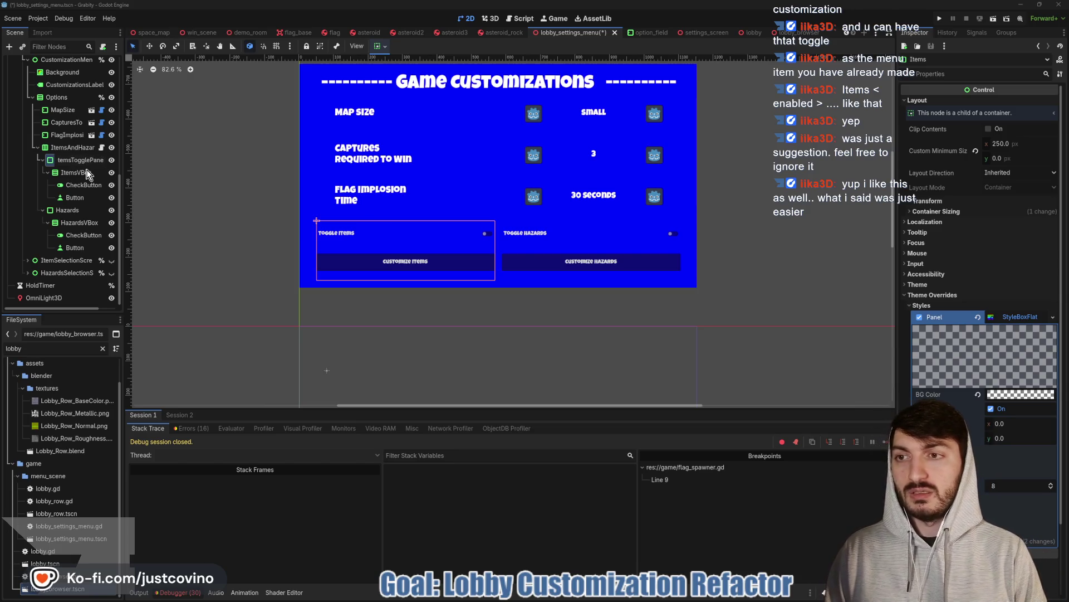
text(High)
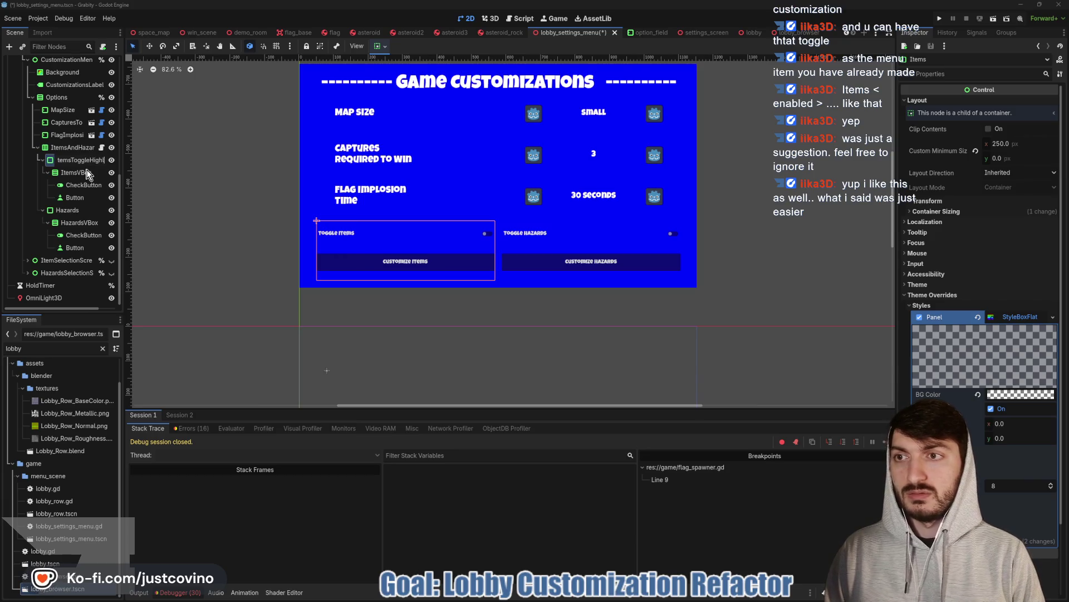
text(t)
key(Return)
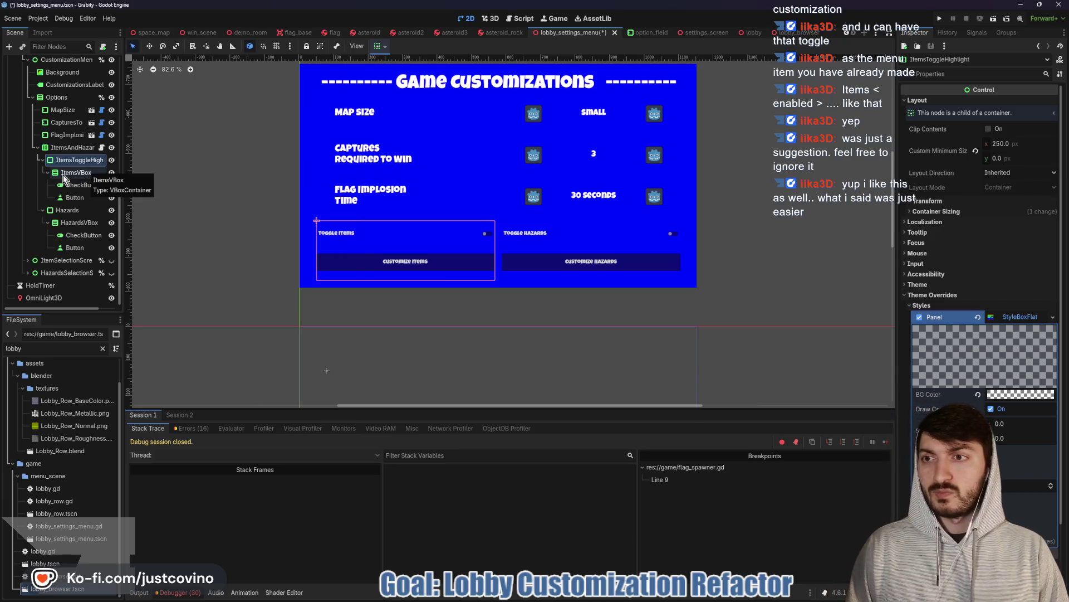
click(65, 172)
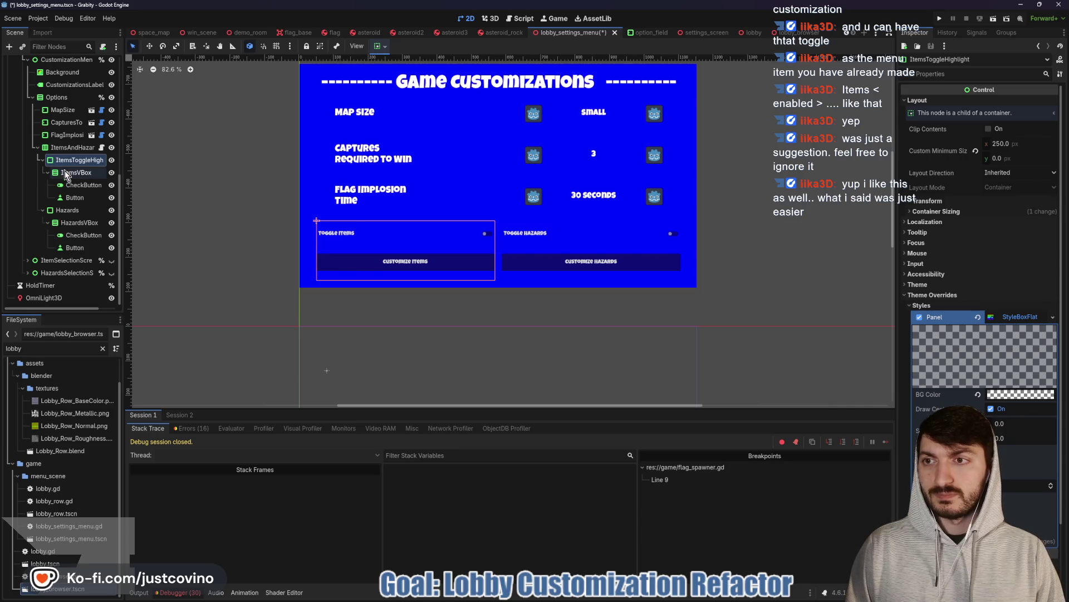
Put ItemsToggleHighlight inside ItemsVBox, duplicate it, and delete the duplicate's check button
drag(65, 172, 45, 151)
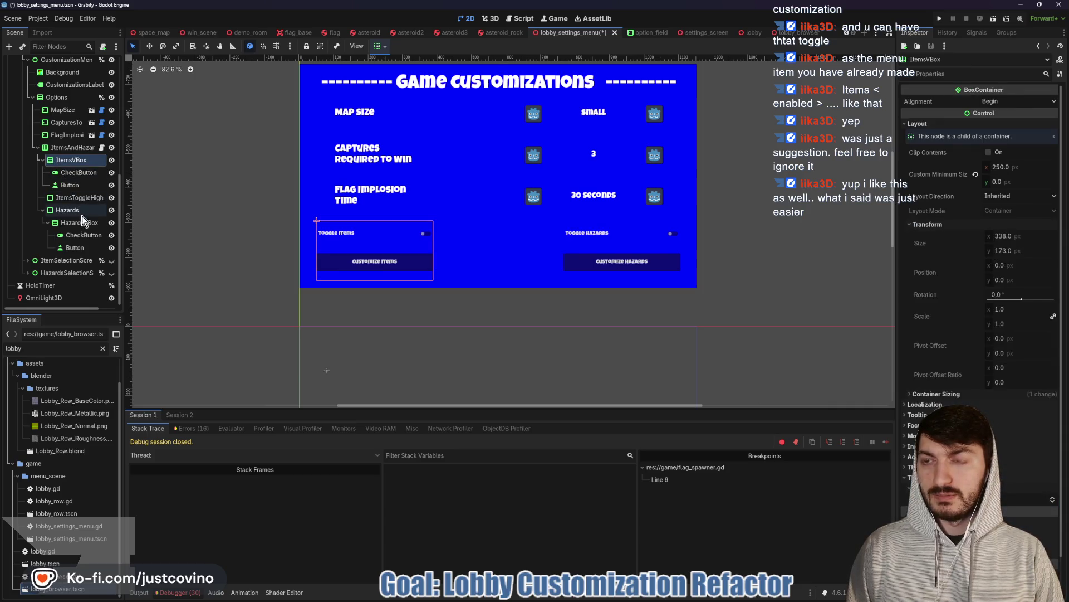
mouse_move(63, 201)
mouse_down()
mouse_move(58, 172)
mouse_move(73, 173)
mouse_up()
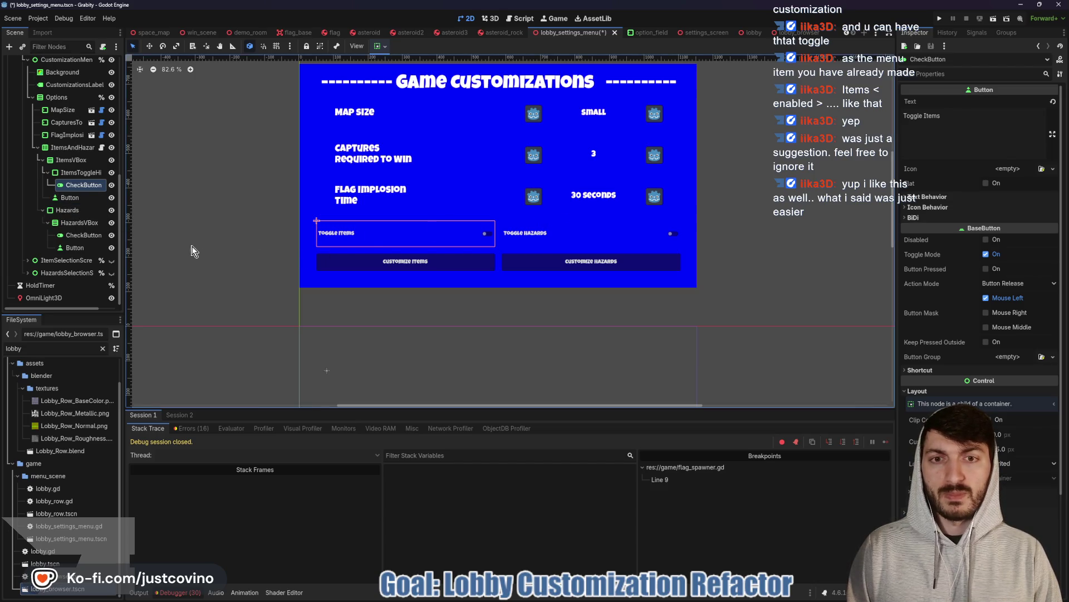
click(62, 174)
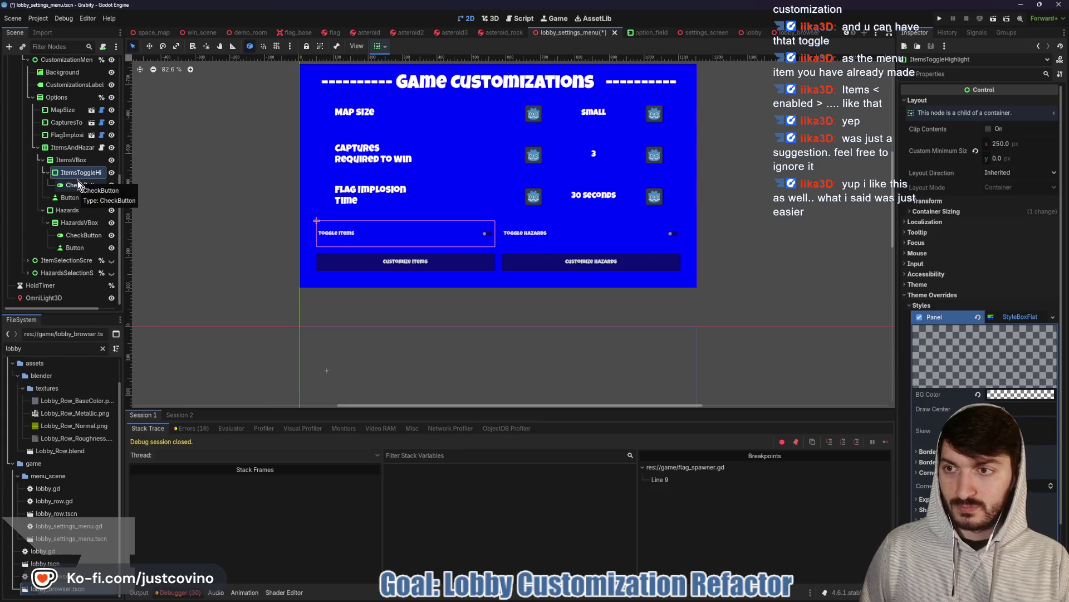
key(ctrl+d)
key(Delete)
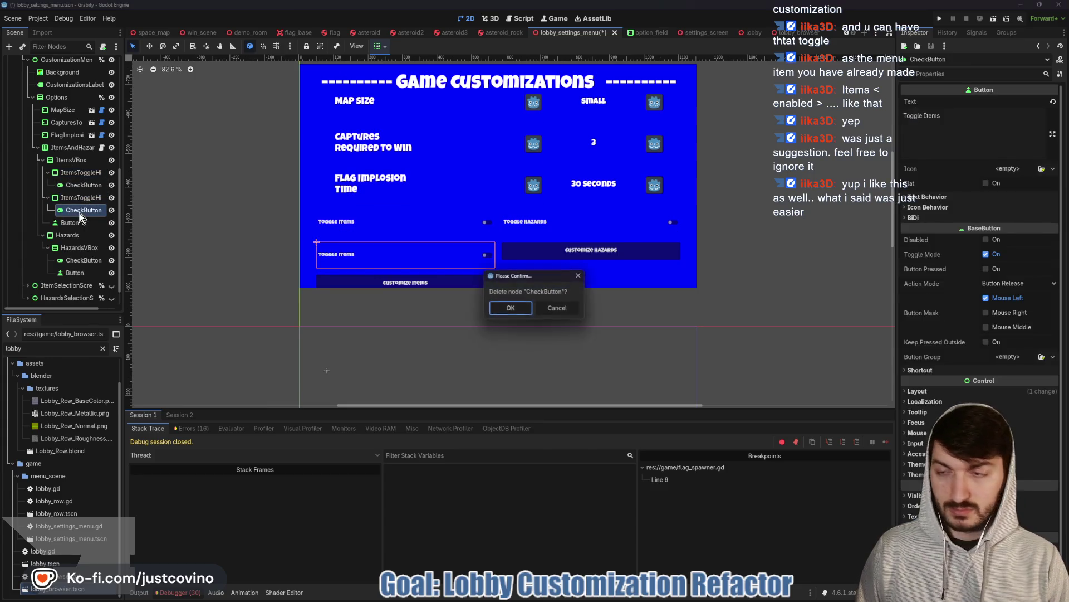
click(496, 309)
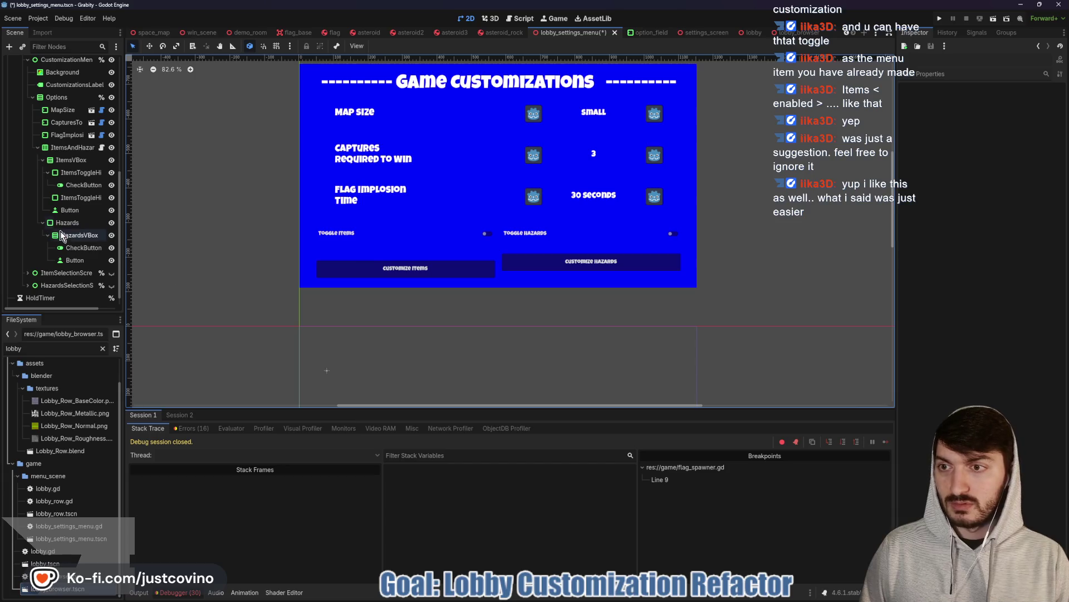
Rename the items Button node to CustomizeItemsButton
click(64, 212)
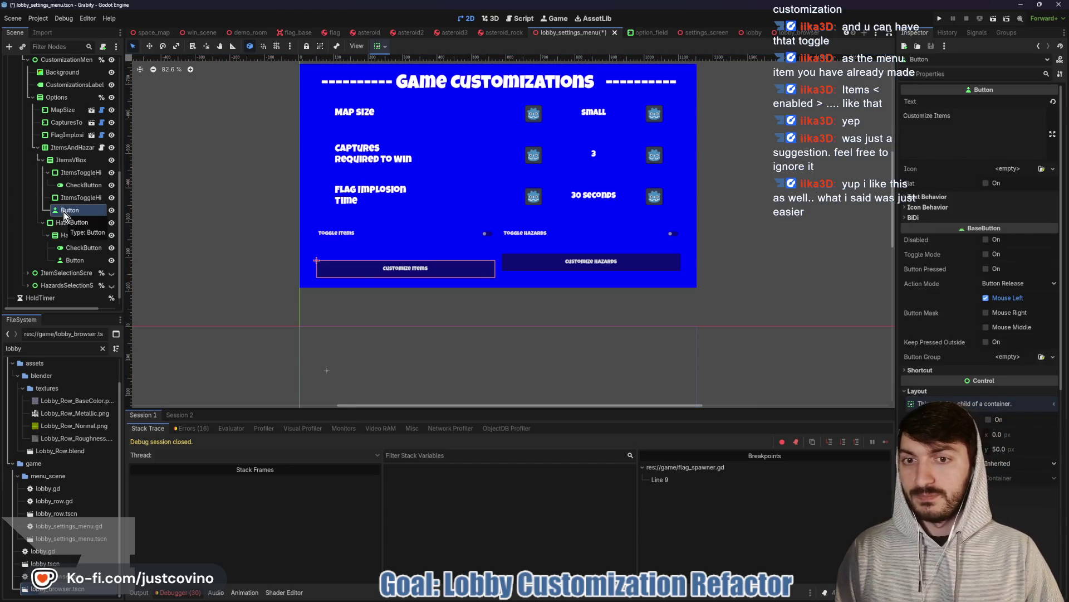
double_click(64, 212)
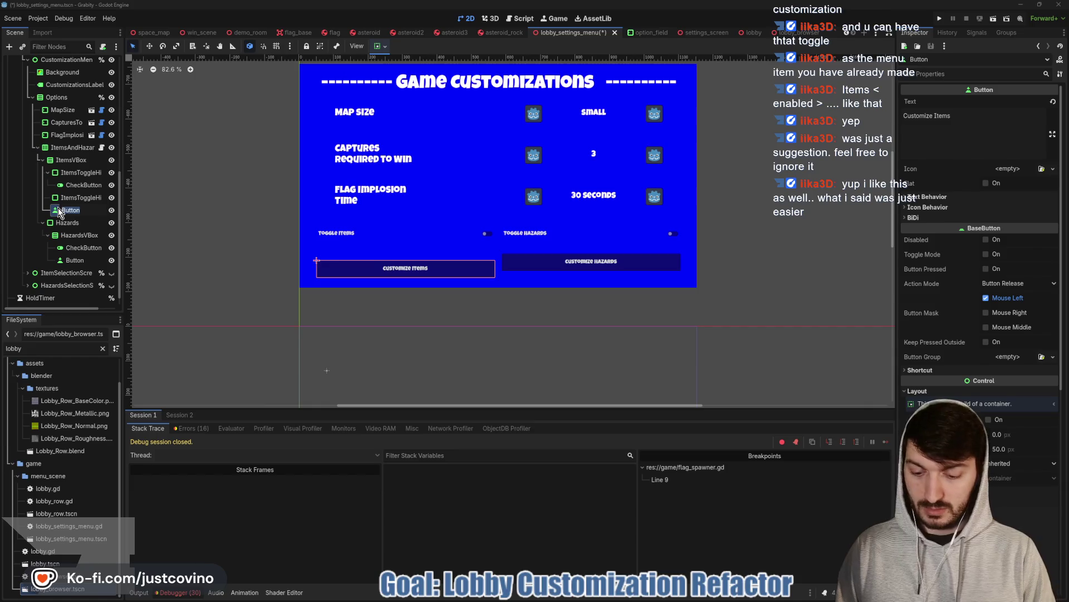
text(usto)
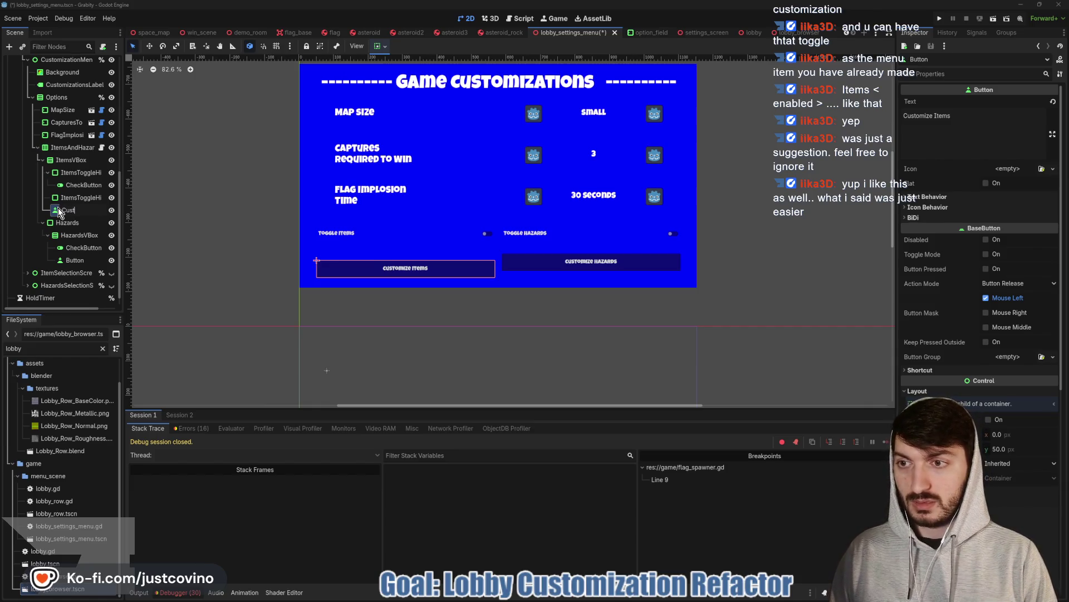
text(mizeItemsButton)
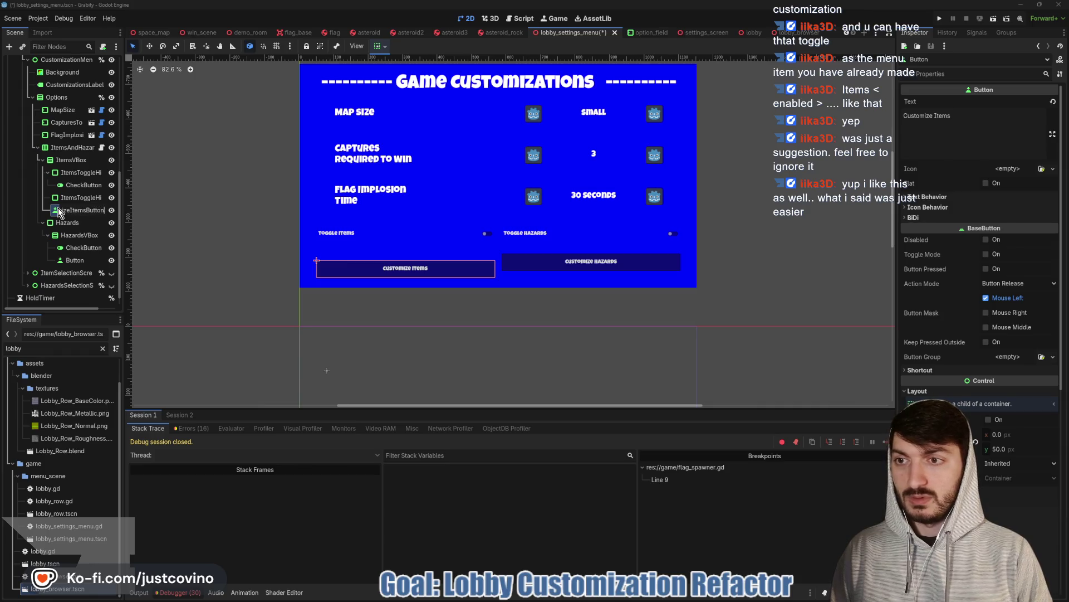
key(Return)
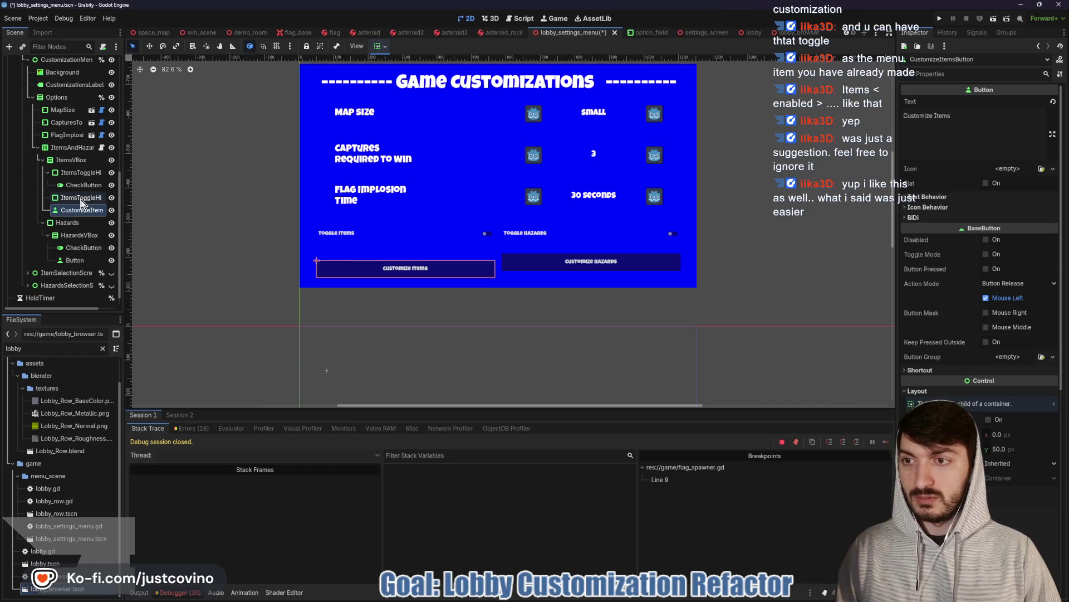
Rename the duplicate panel to ItemsCustomizeHighlight and move HazardsVBox above the Hazards panel
click(81, 199)
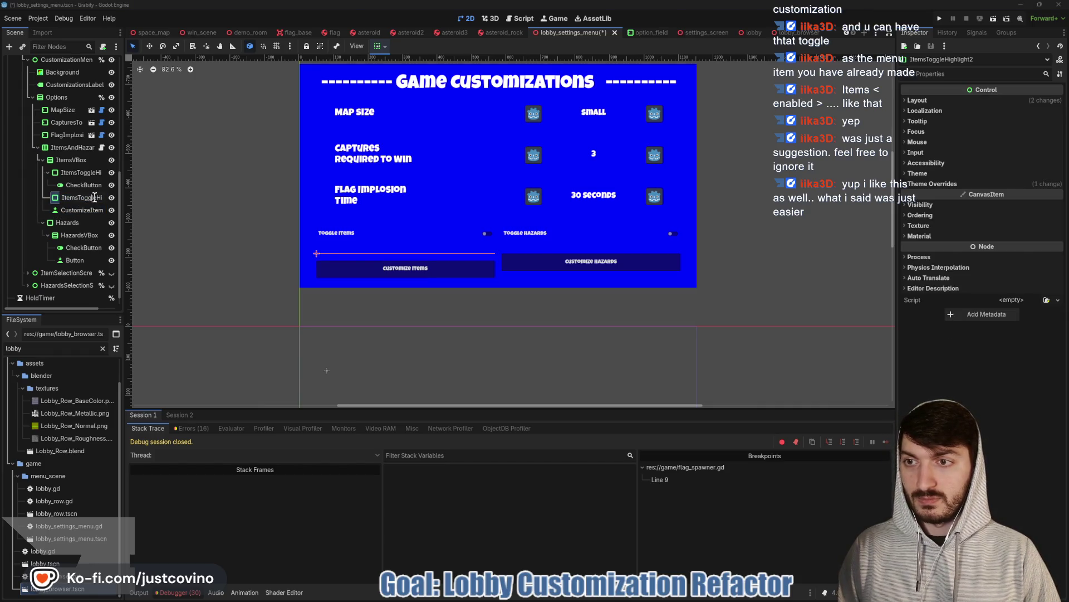
drag(95, 198, 77, 197)
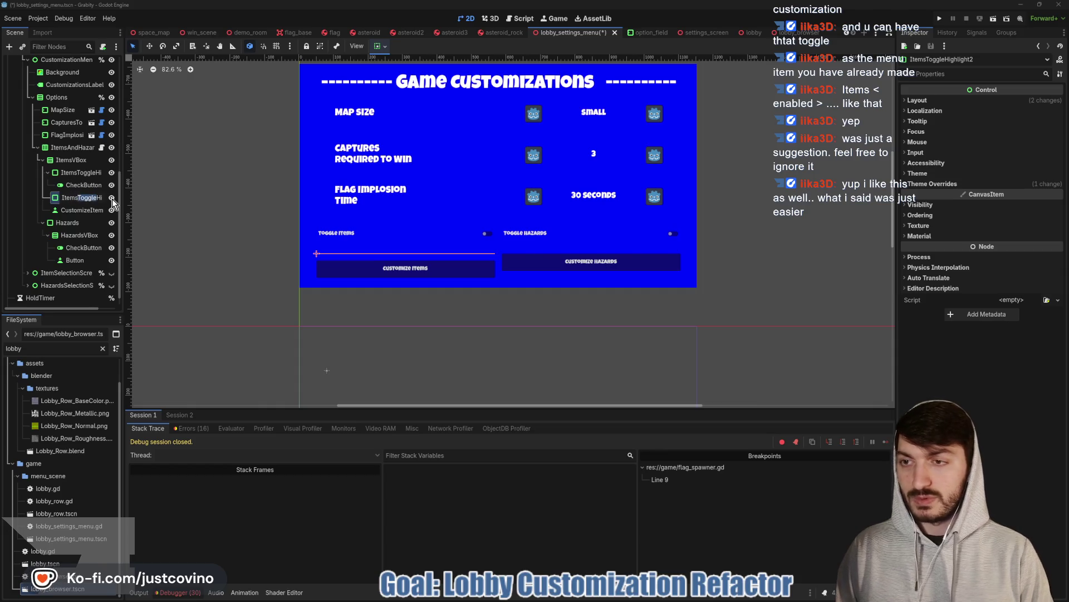
key(BackSpace)
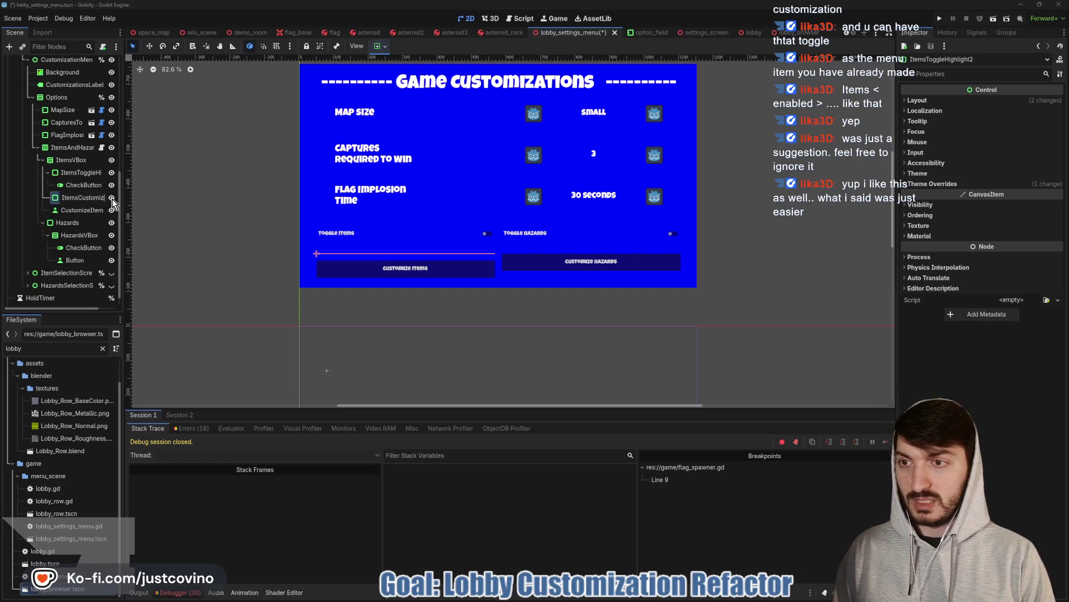
text(eH)
key(End)
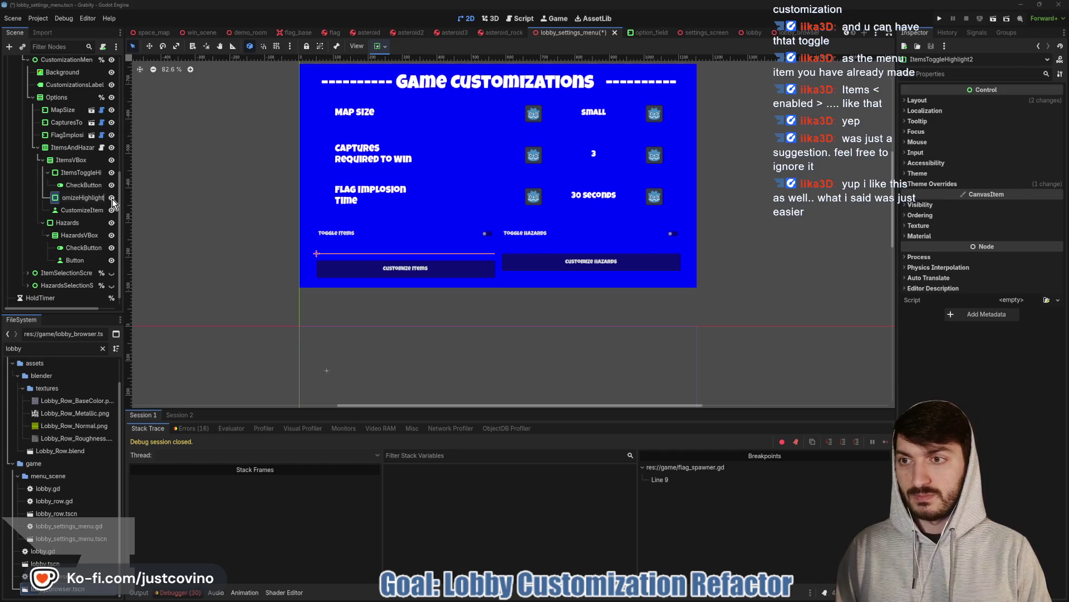
key(Return)
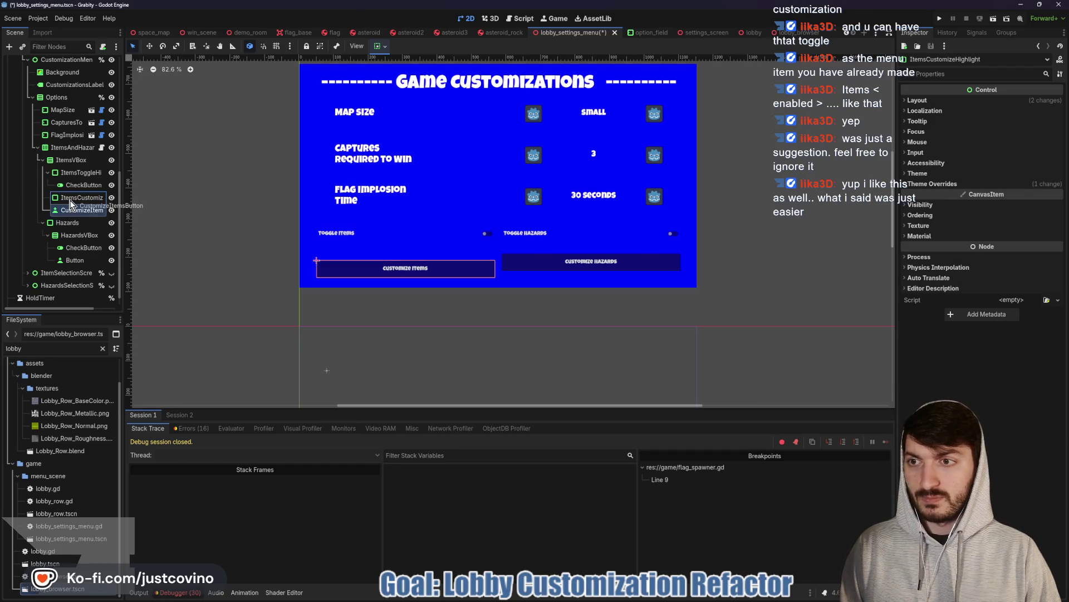
click(72, 207)
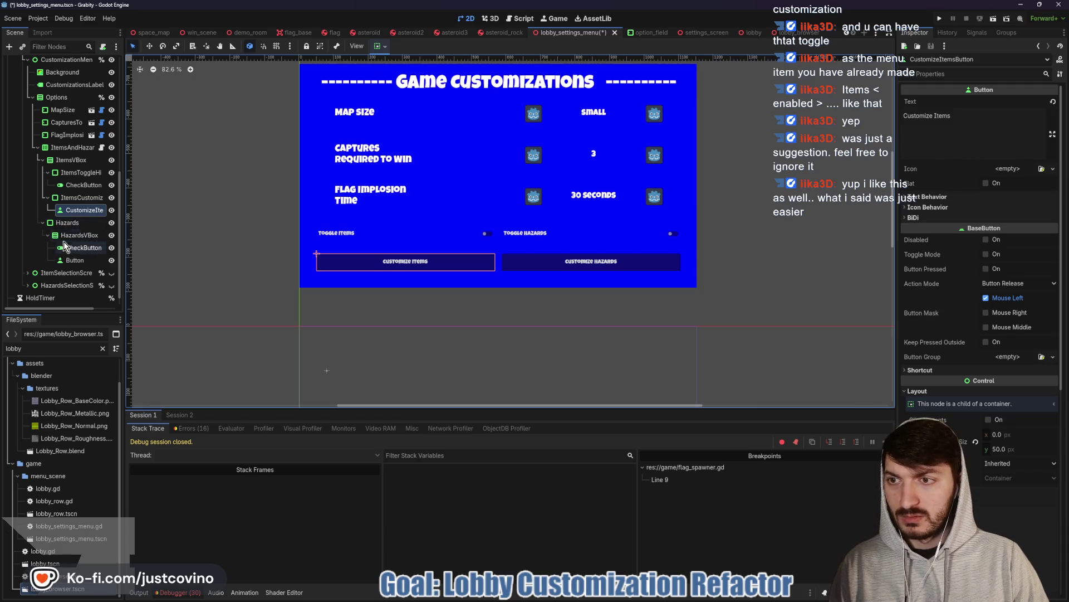
drag(62, 241, 29, 217)
Nest Hazards in HazardsVBox as HazardsToggleHighlight, duplicate it, and place CheckButton and Button in each panel
click(28, 218)
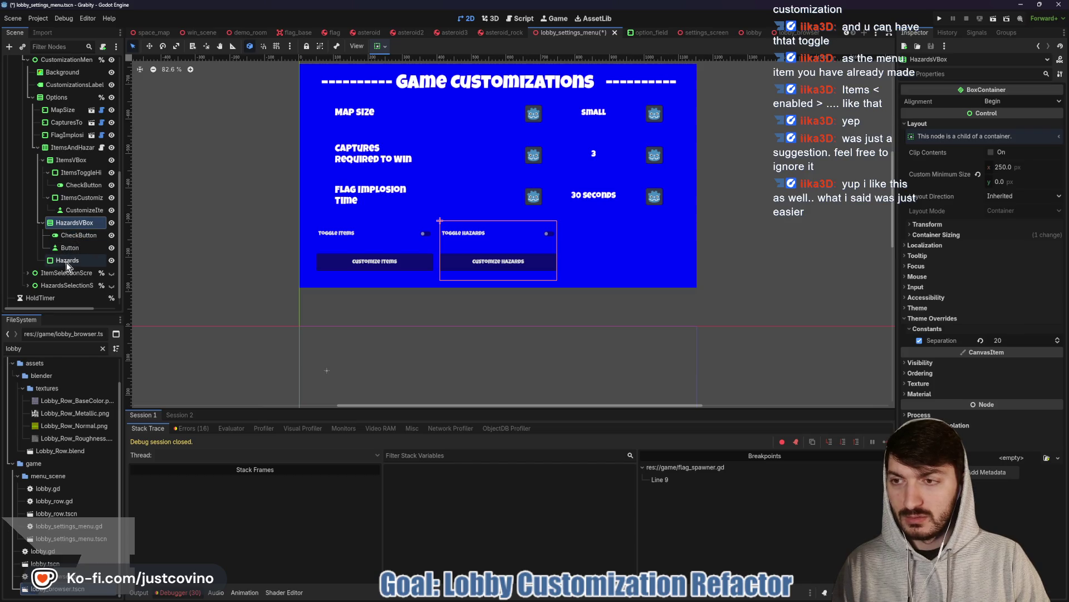
drag(62, 262, 66, 231)
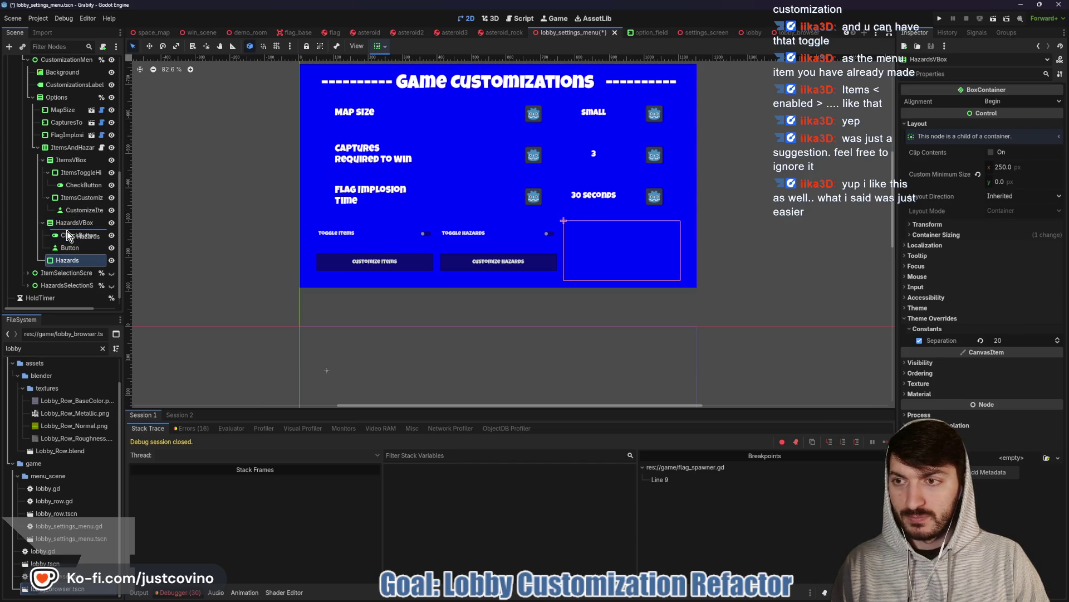
double_click(88, 235)
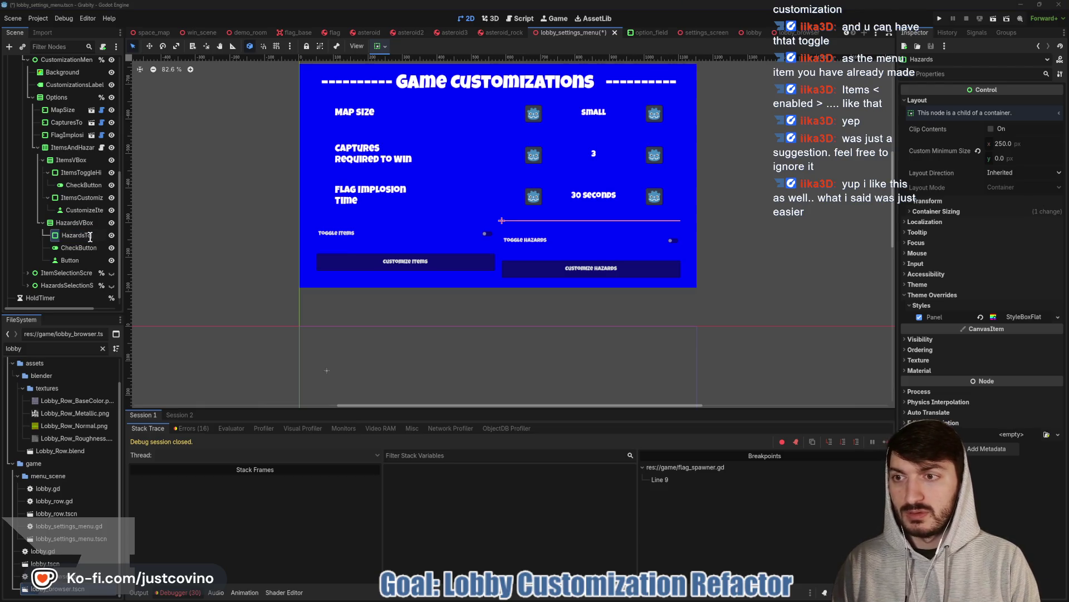
text(Highlight)
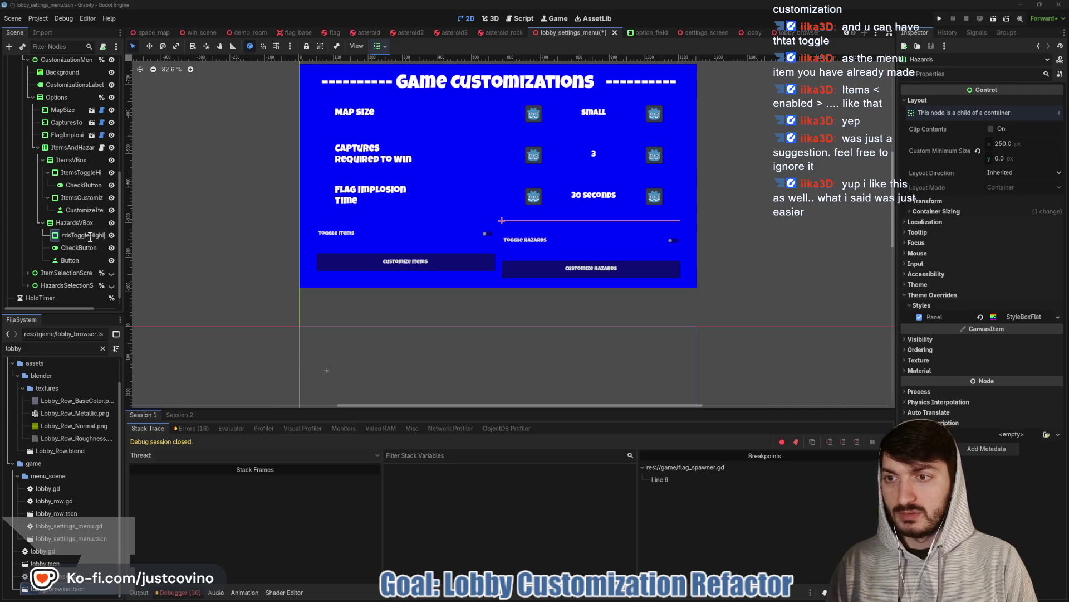
key(Return)
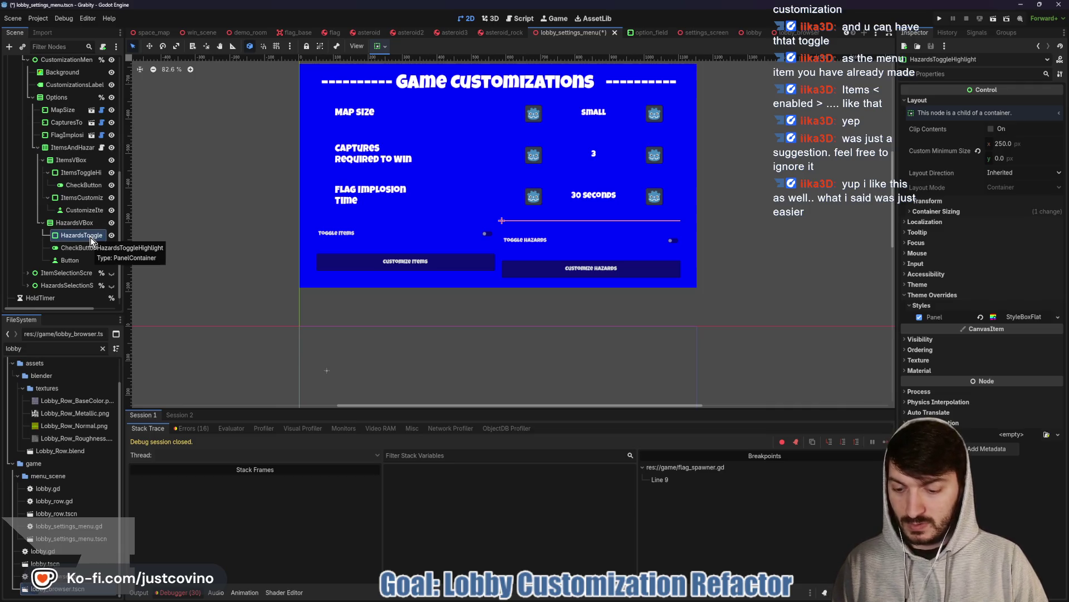
key(ctrl+d)
drag(78, 260, 75, 237)
drag(68, 273, 72, 260)
Rename the duplicate panel to HazardsCustomizeHighlight and its button to CustomizeHazardsButton
double_click(79, 260)
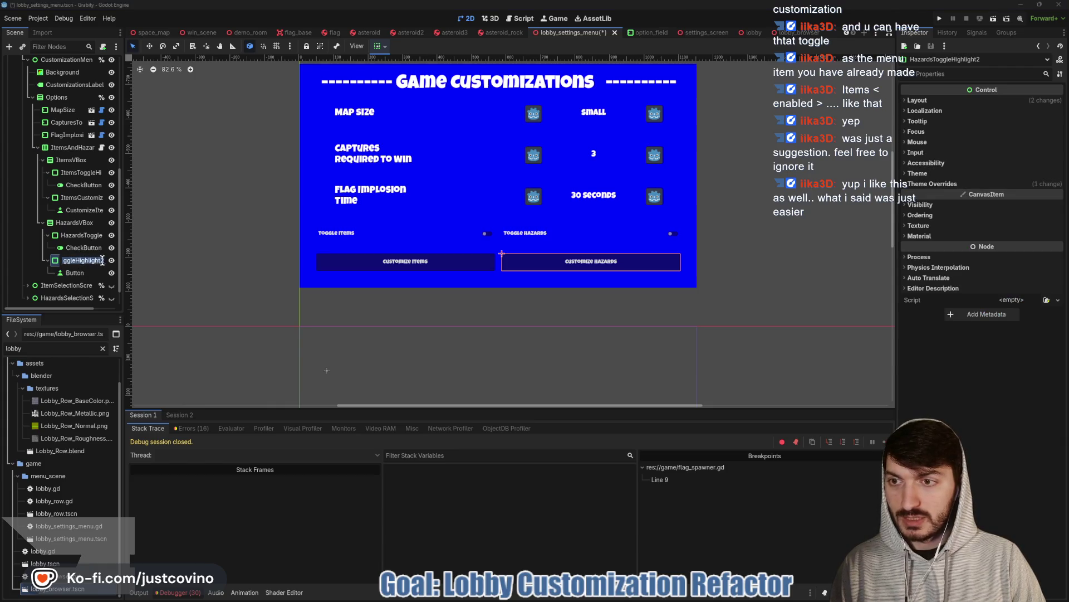
click(102, 260)
key(BackSpace)
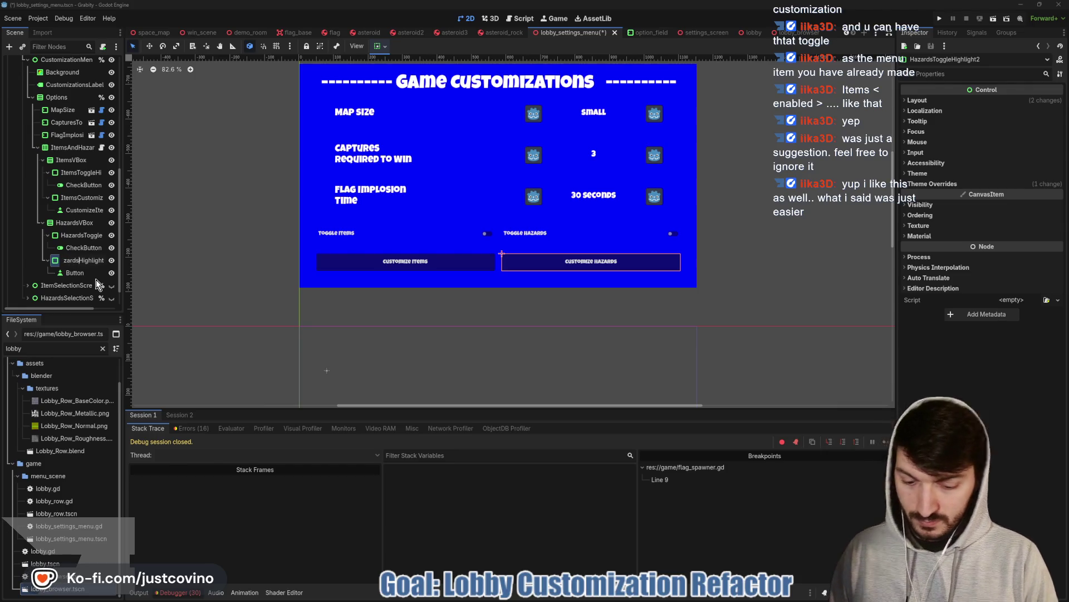
text(omization)
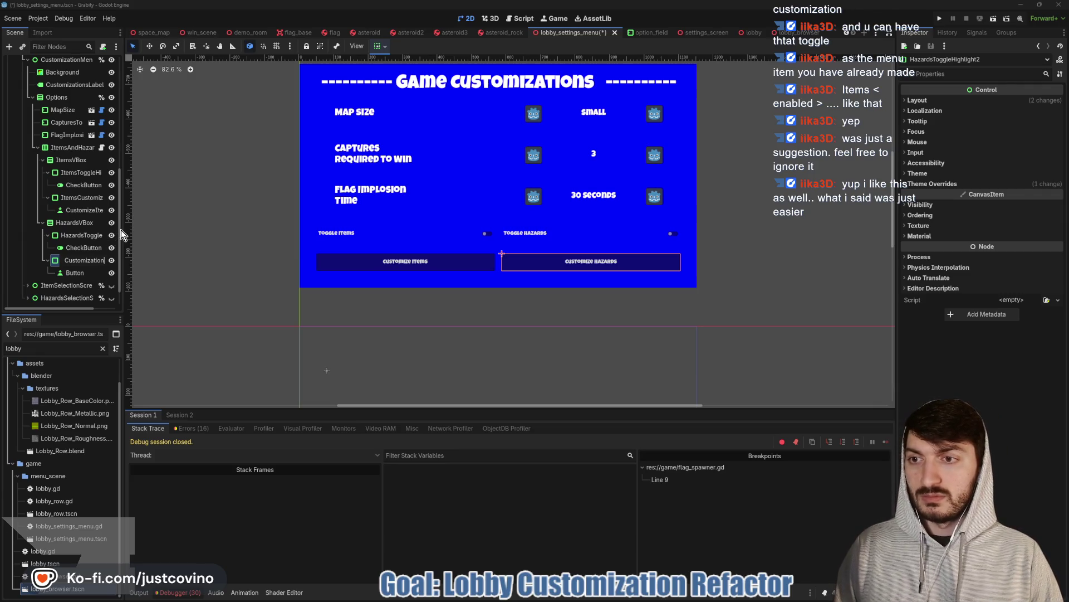
key(Return)
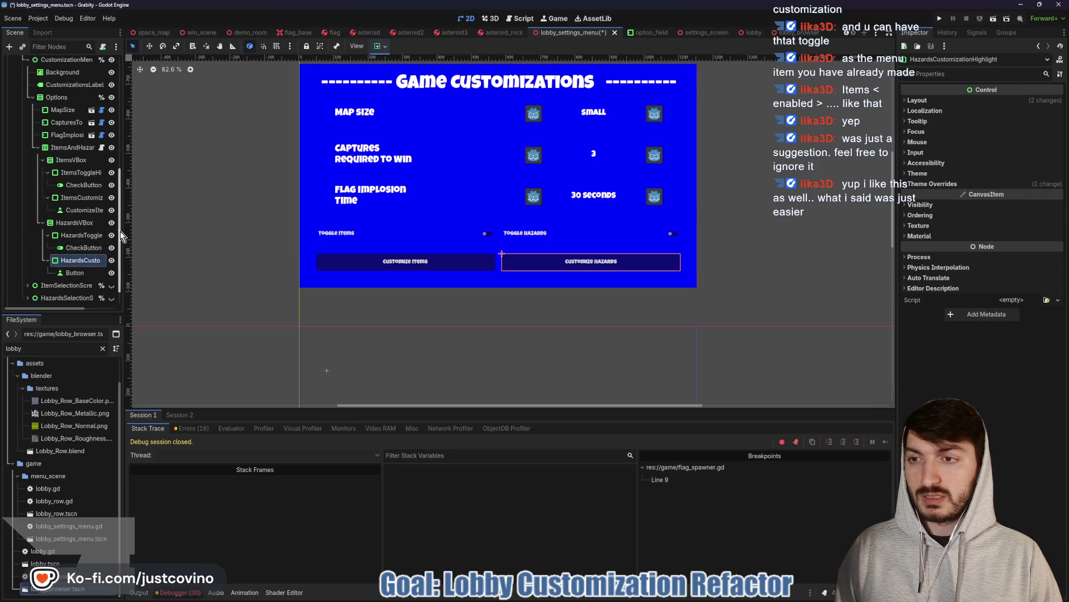
drag(121, 235, 156, 235)
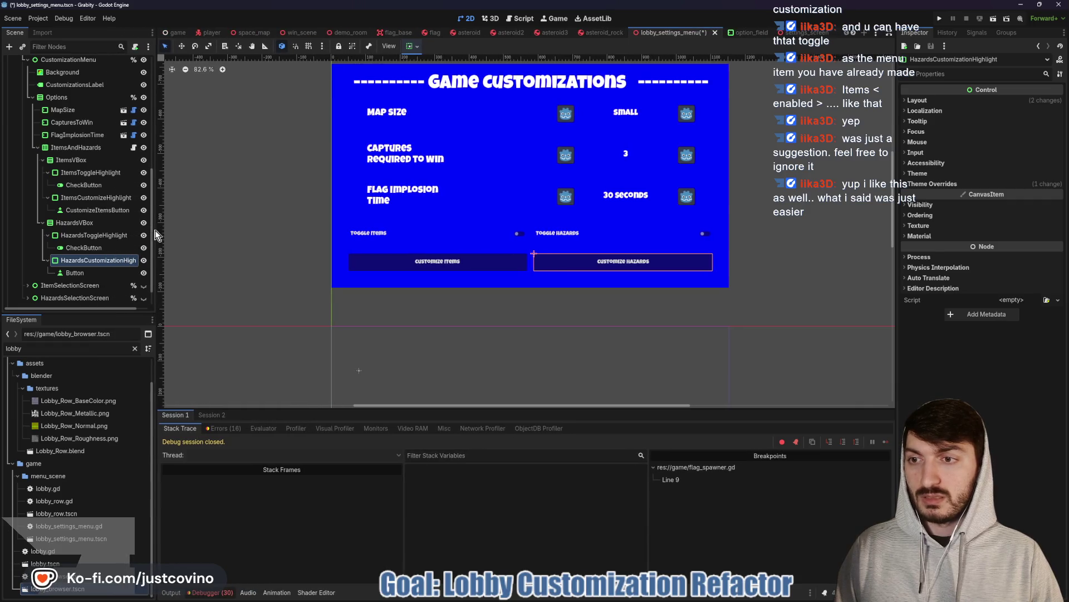
click(114, 260)
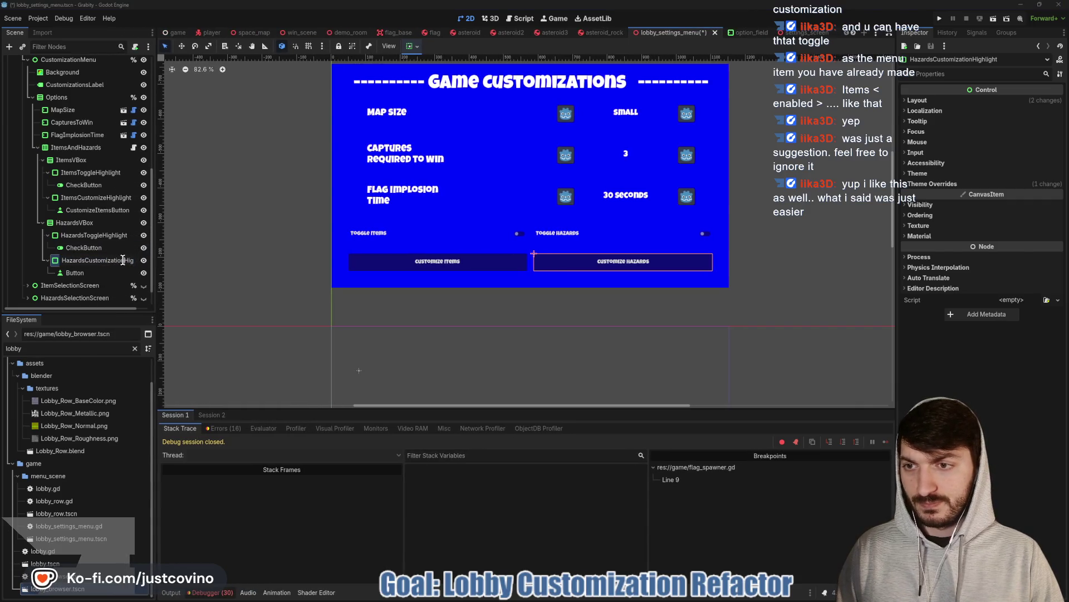
text(e)
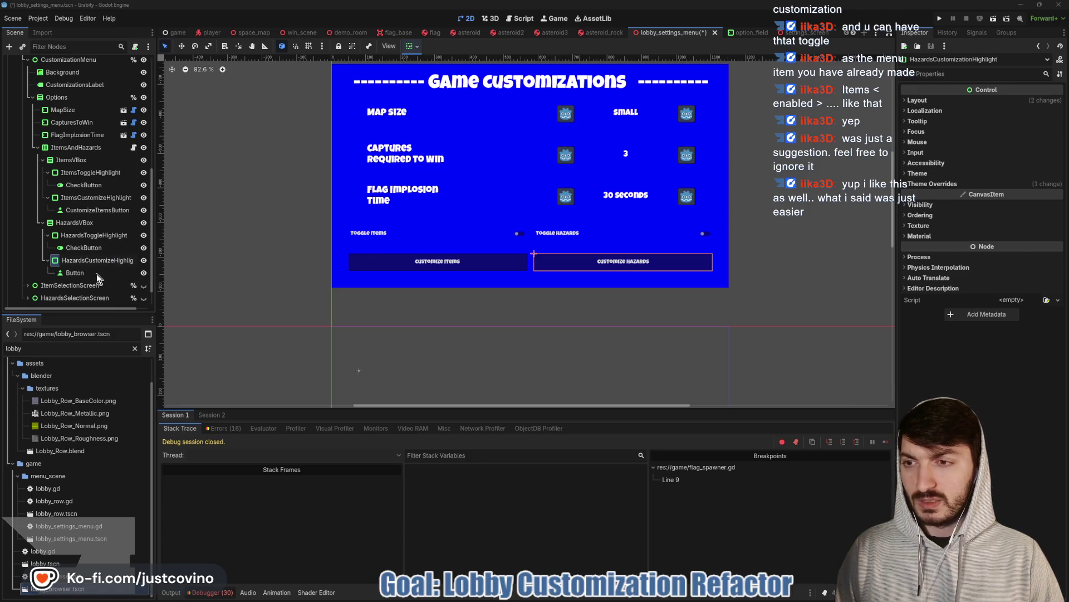
key(Return)
double_click(96, 273)
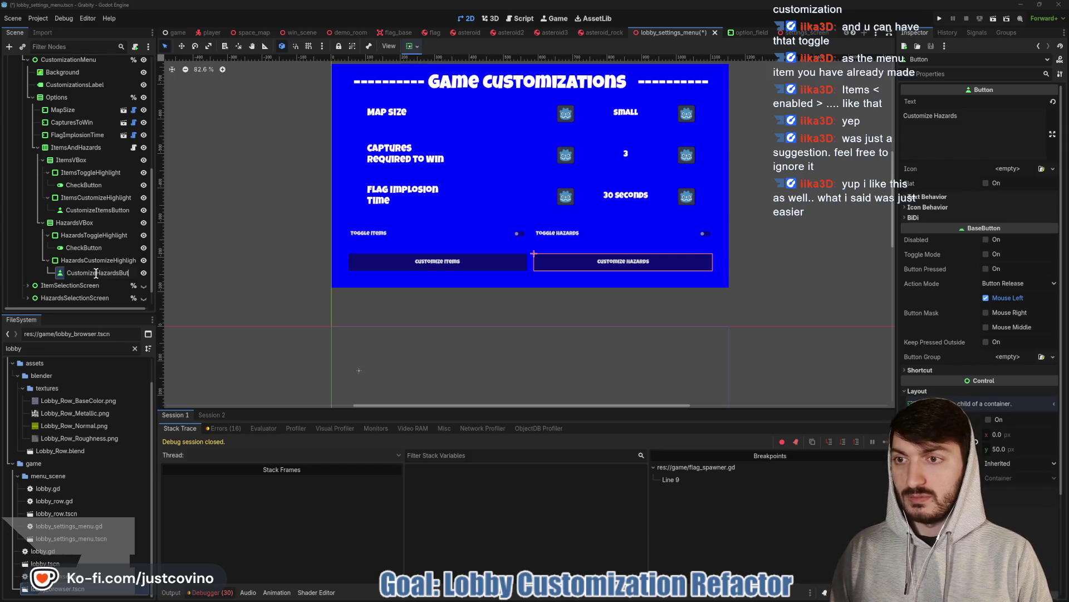
key(Escape)
key(Return)
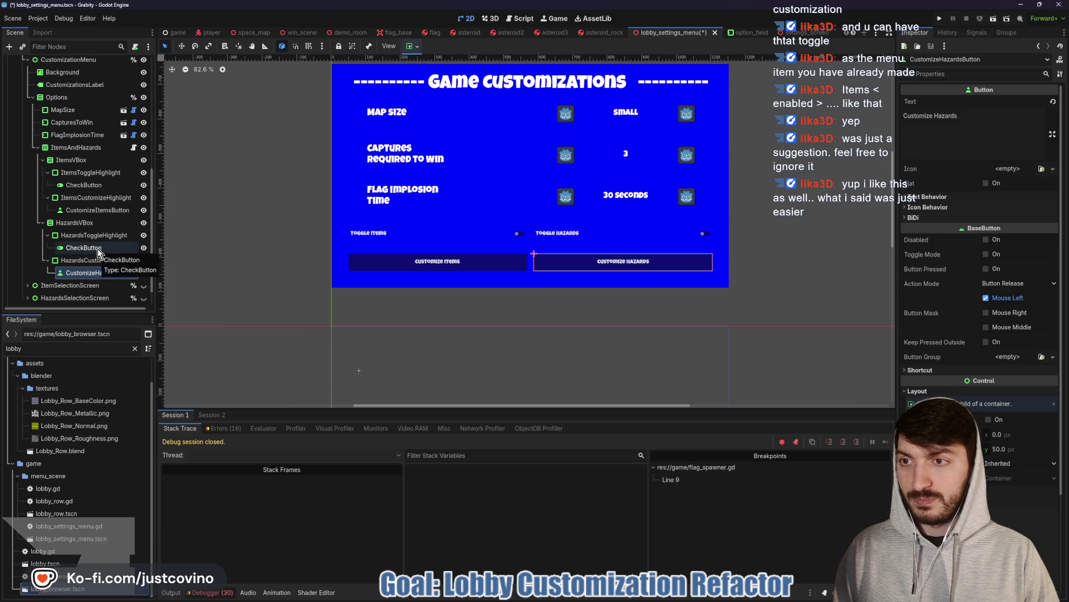
Rename the check buttons to ItemsToggle and HazardsToggle
double_click(95, 184)
text(Item)
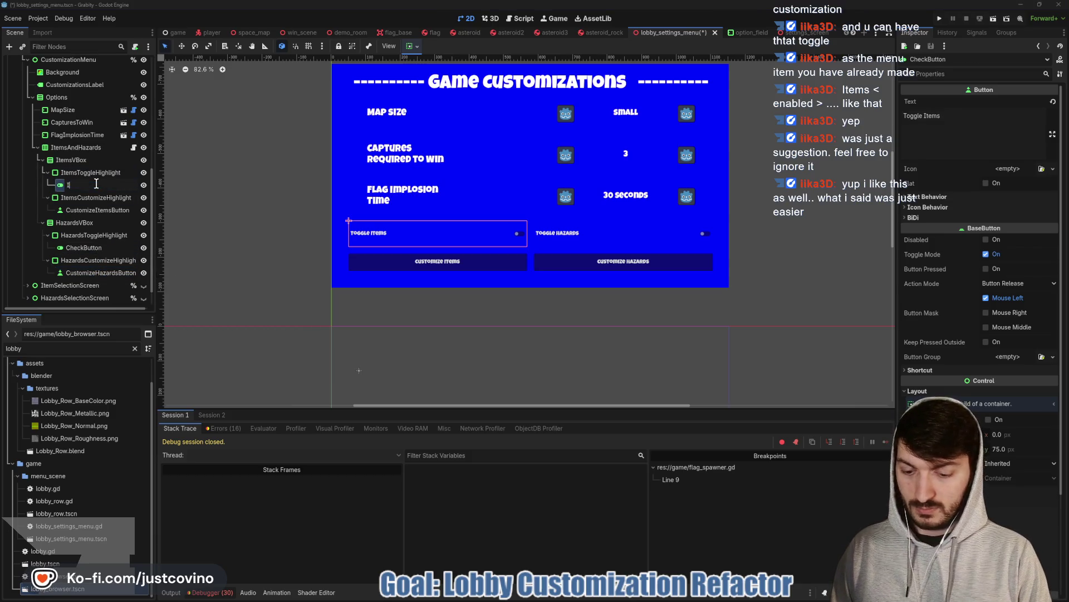
text(sTogg)
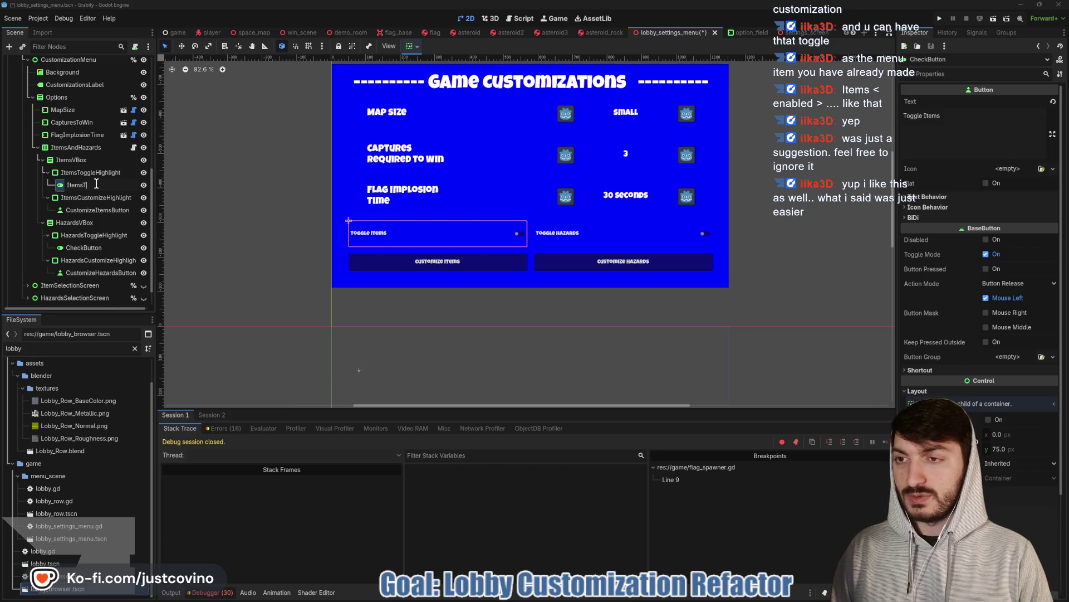
text(le)
key(Return)
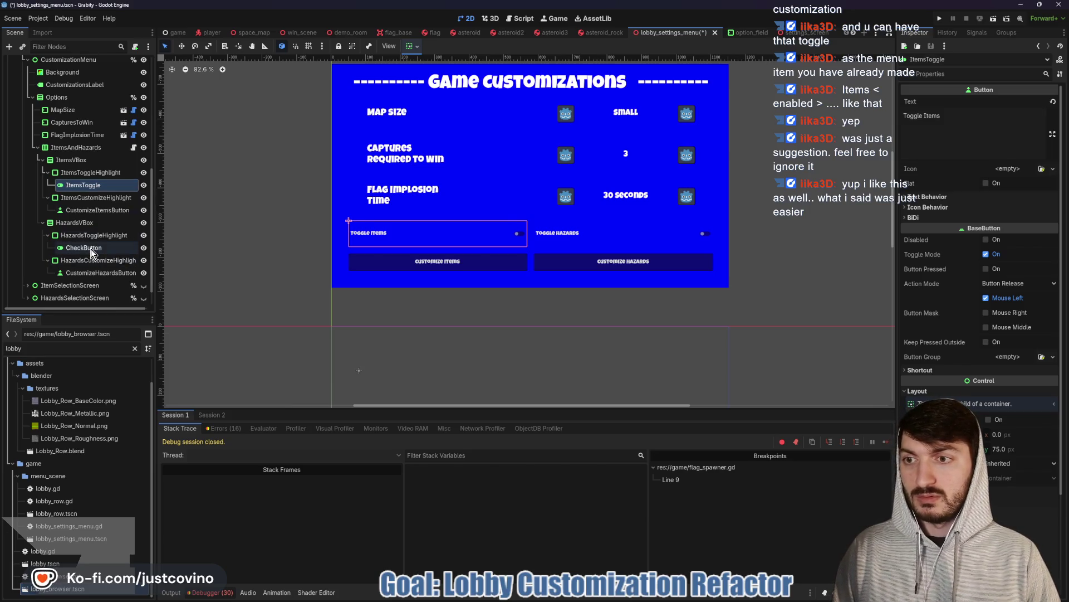
double_click(90, 248)
text(Hazards)
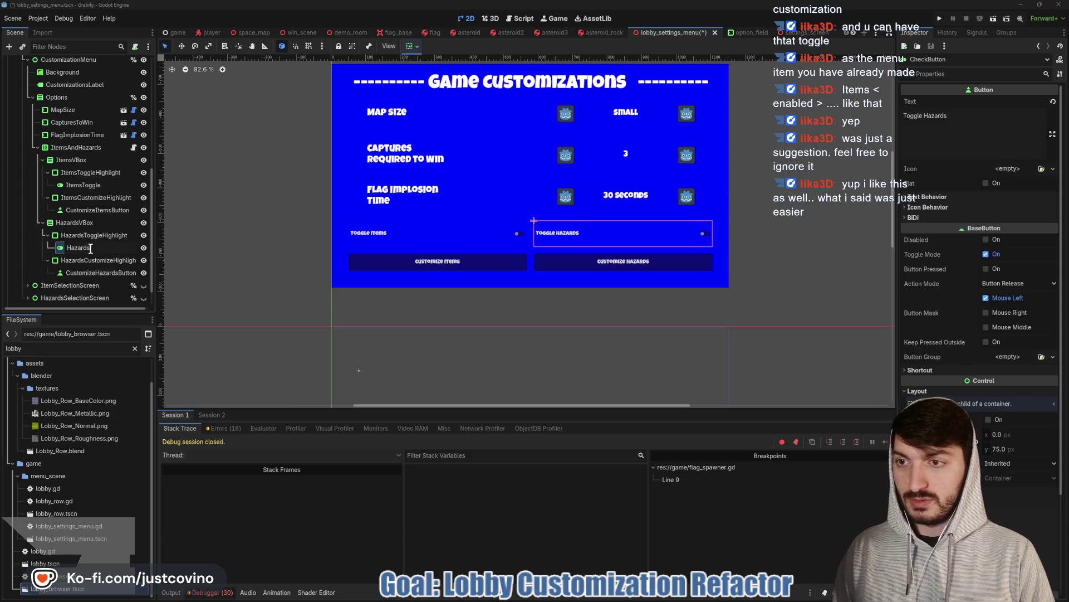
text(gle)
key(Return)
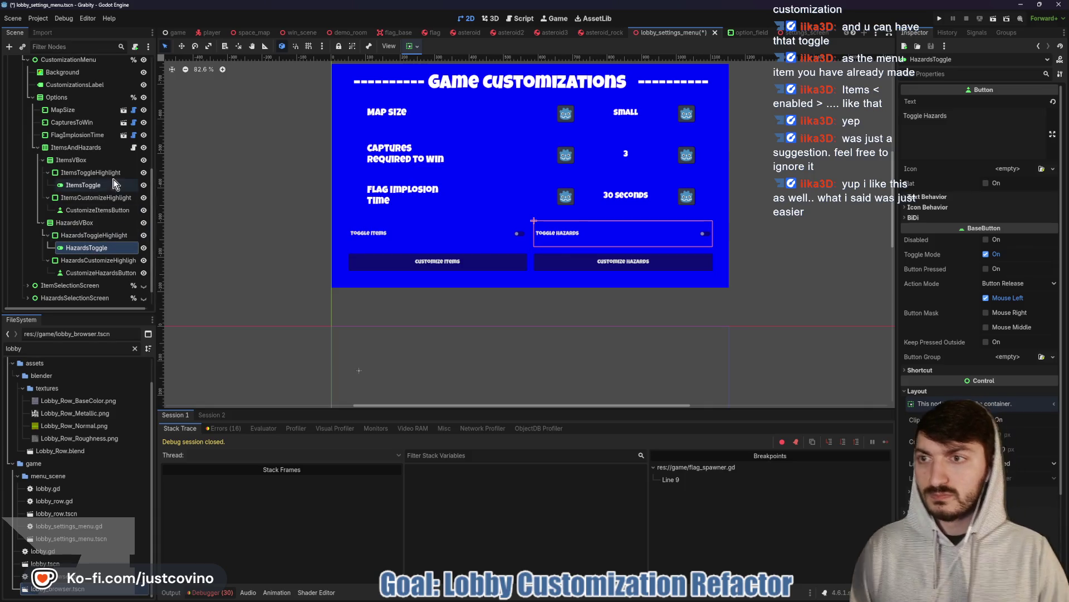
click(134, 148)
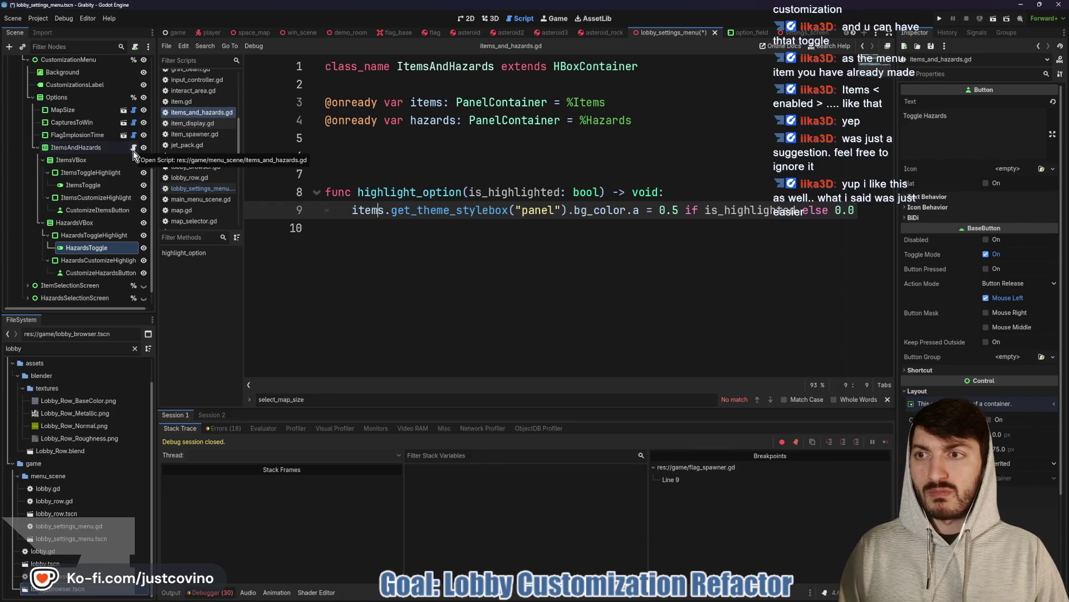
Return to the 2D canvas, select ItemsAndHazards, and zoom in on the toggle rows
click(473, 19)
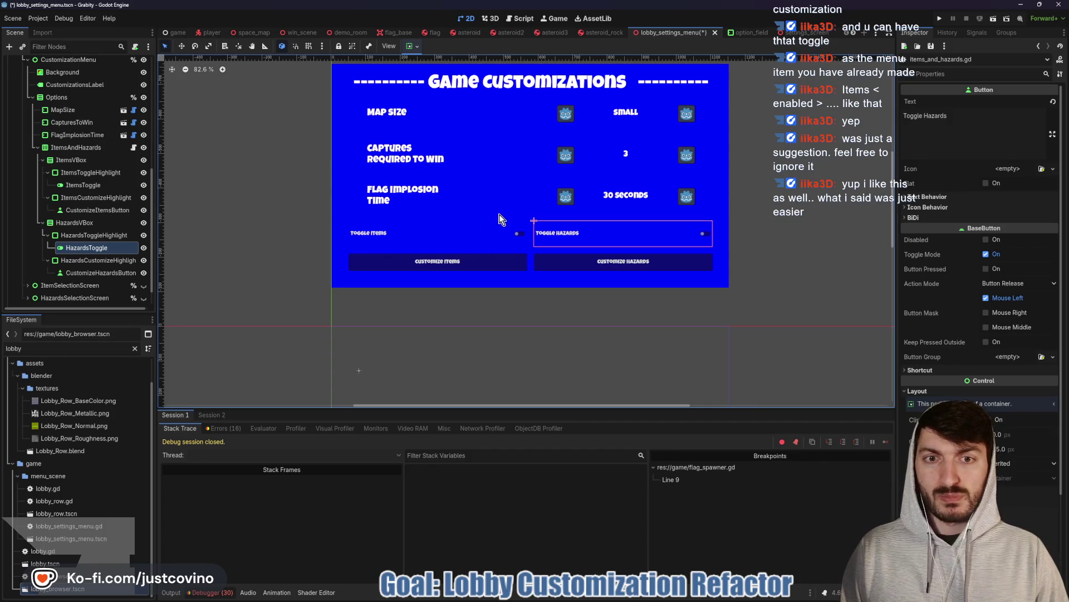
scroll(426, 216, up, 1)
scroll(429, 216, down, 2)
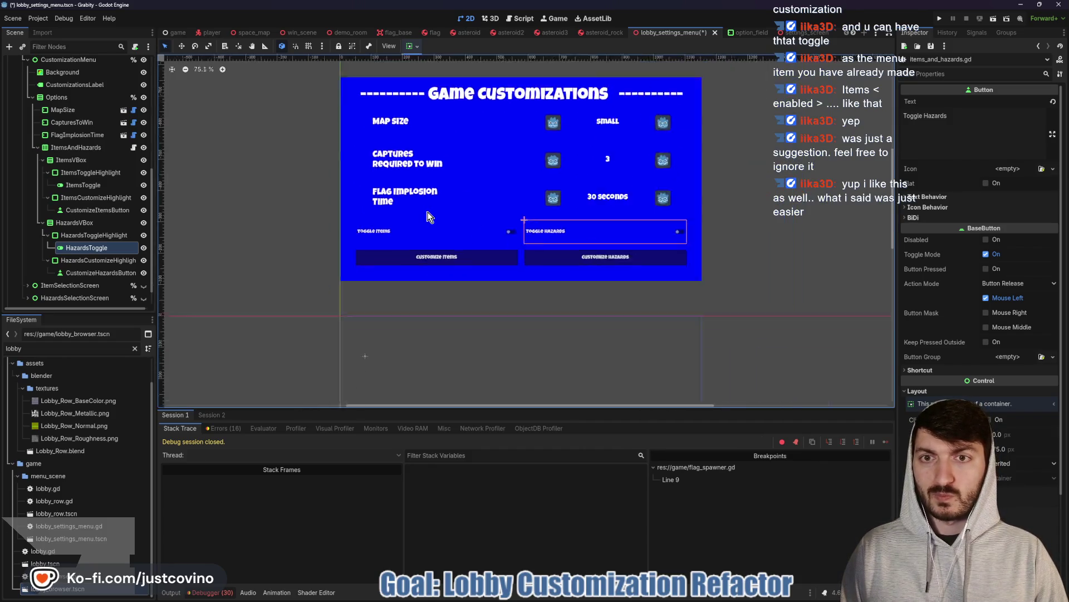
drag(504, 195, 472, 212)
click(76, 147)
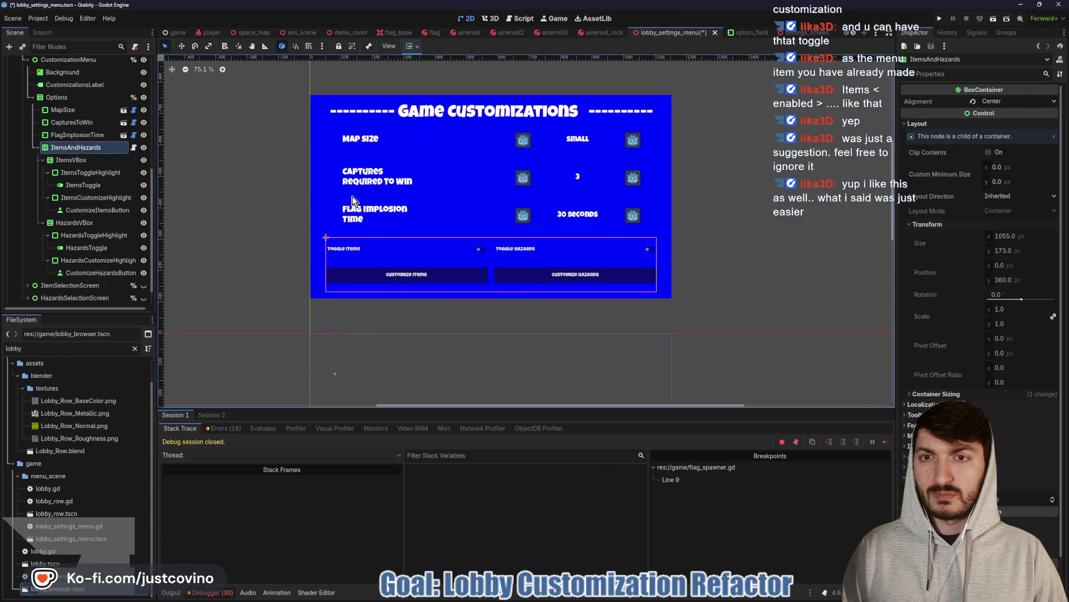
scroll(350, 189, up, 5)
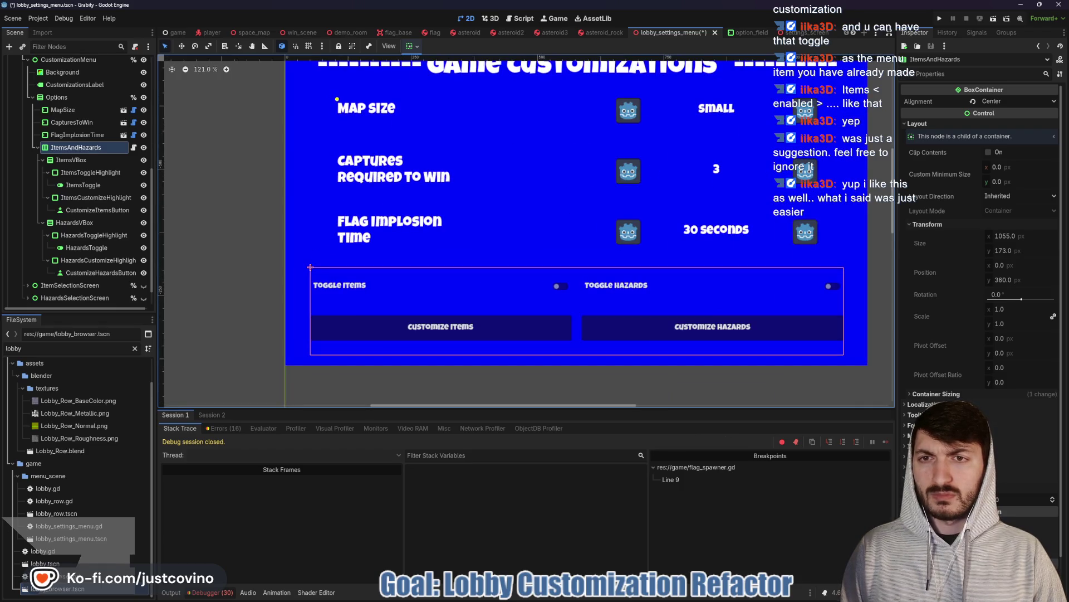
drag(337, 99, 337, 309)
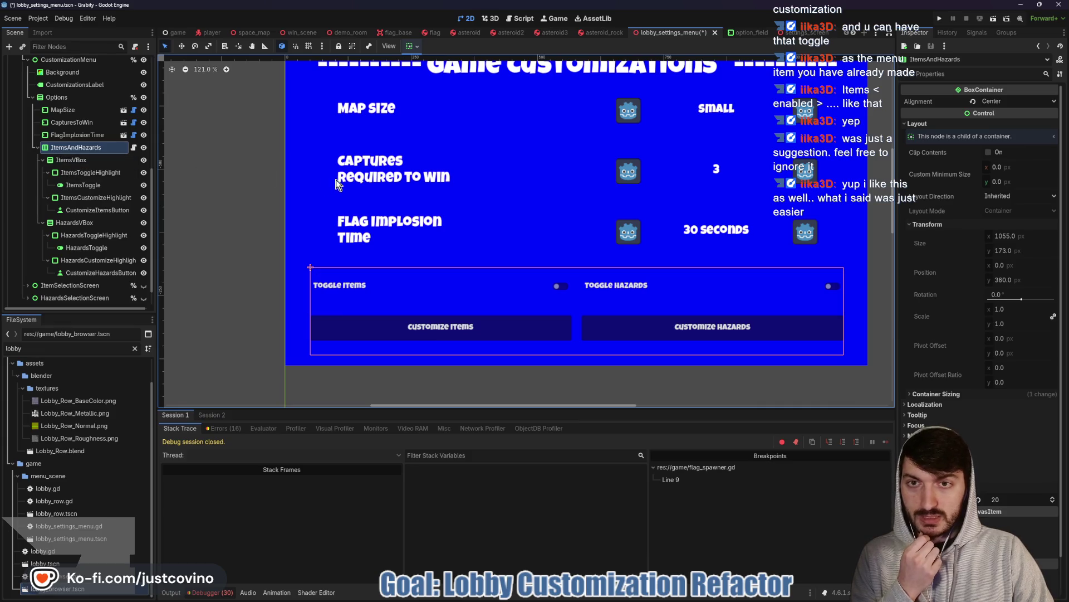
Enable grid snapping and save lobby_settings_menu.tscn
click(309, 46)
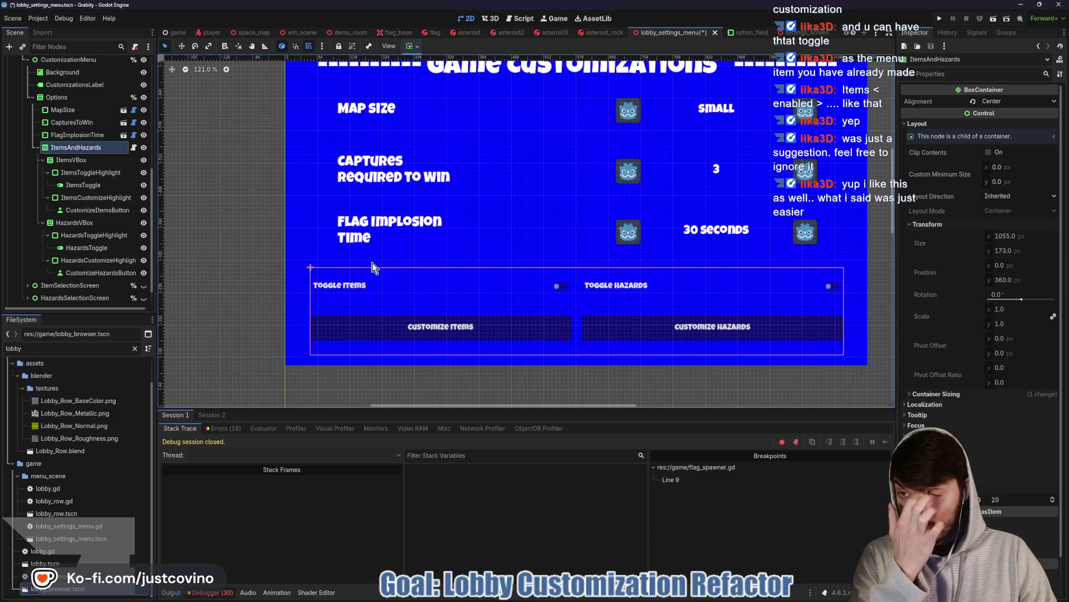
key(ctrl+s)
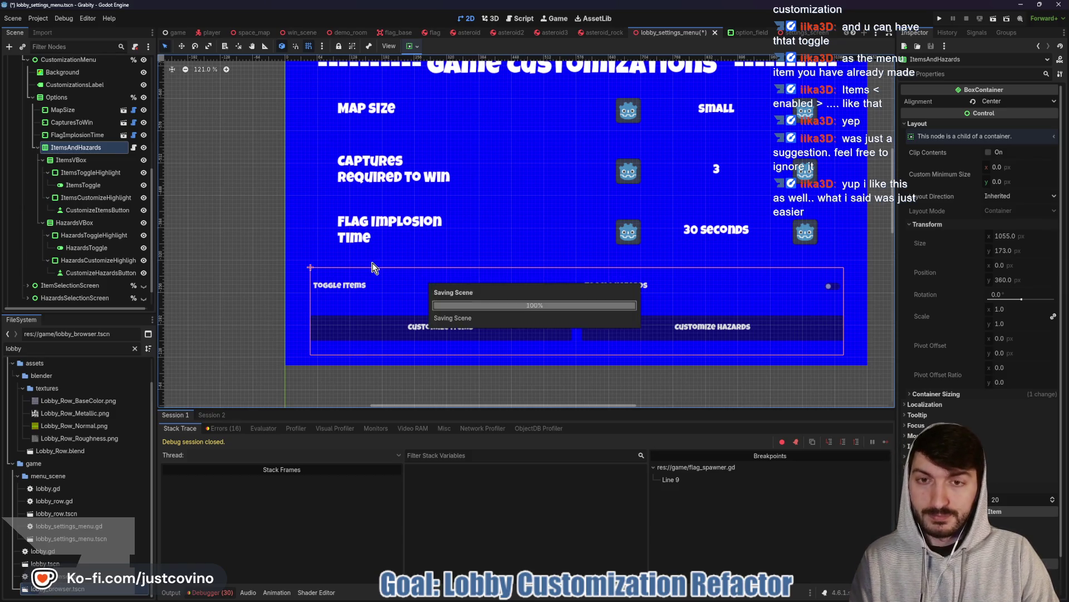
Commit the 10 changed files as 'Game Customization Menu Rework' to MultiplayerRework, then return to Godot
click(628, 598)
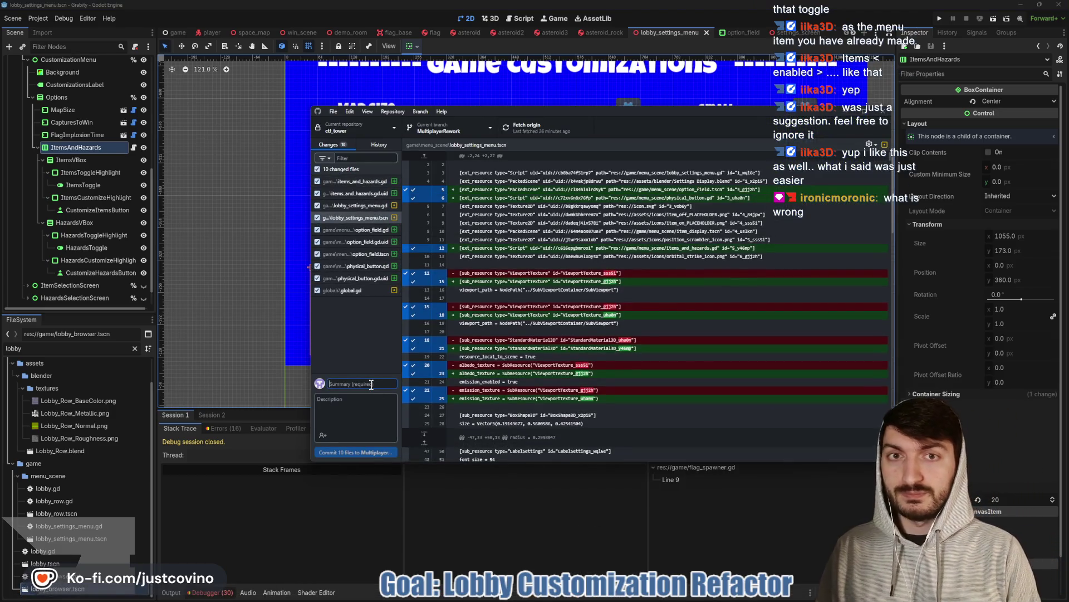
text(Game Customizatio)
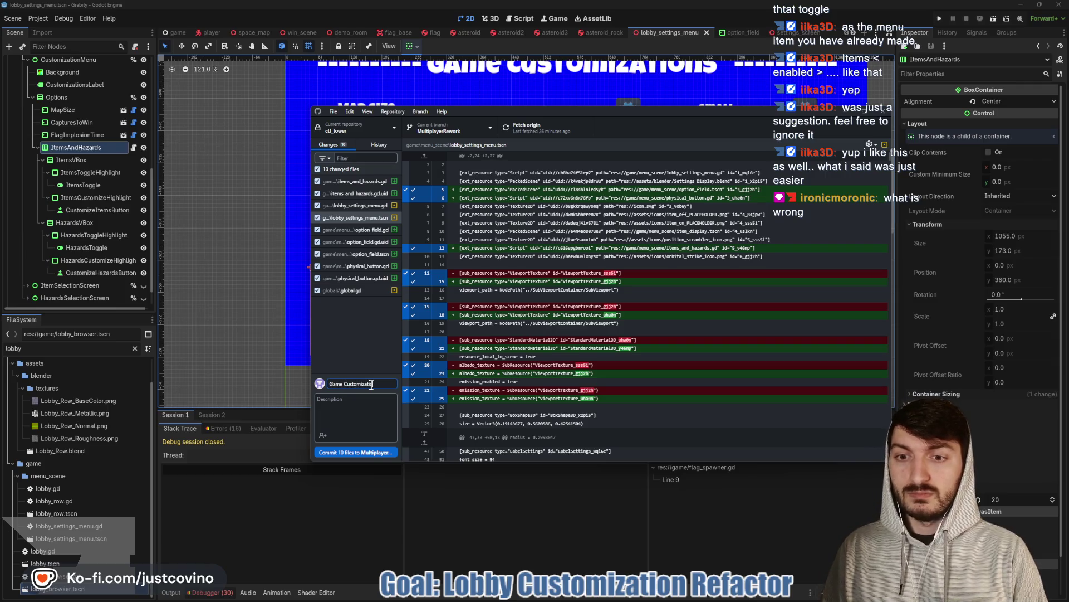
text(nu R)
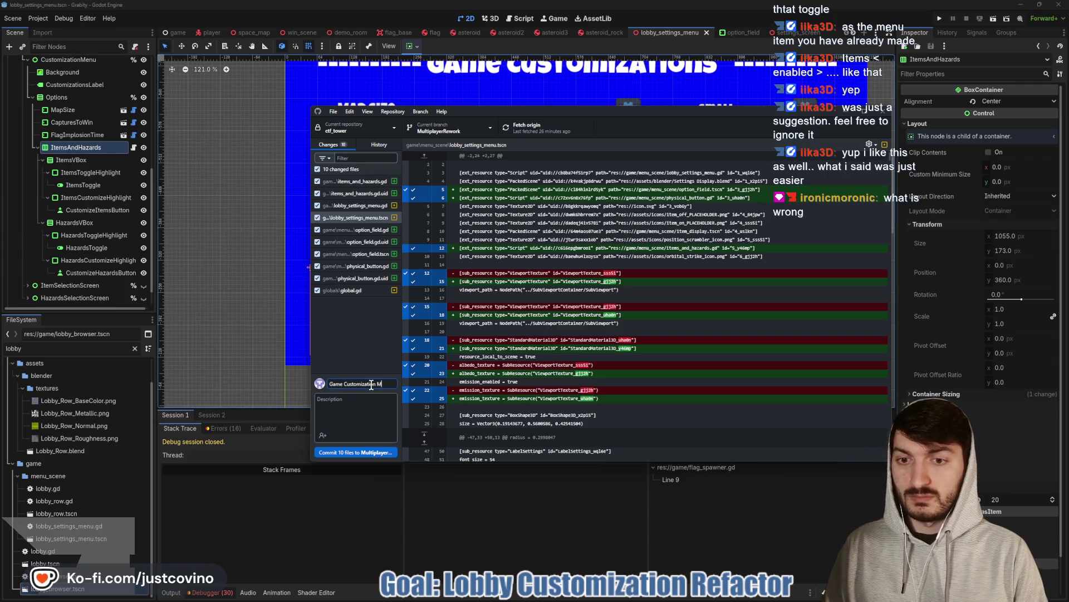
text(ework)
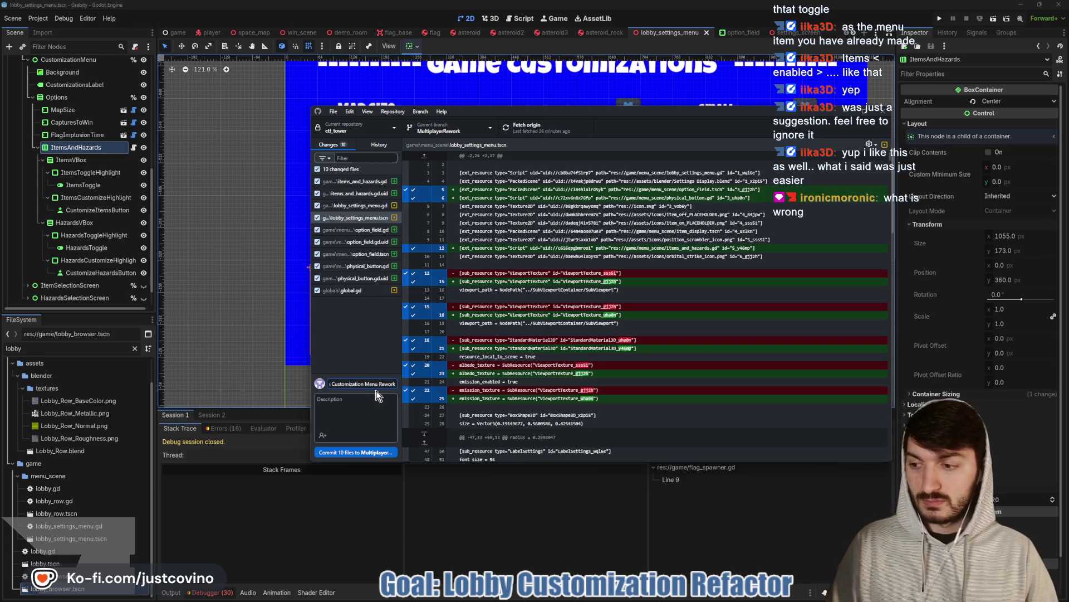
click(376, 449)
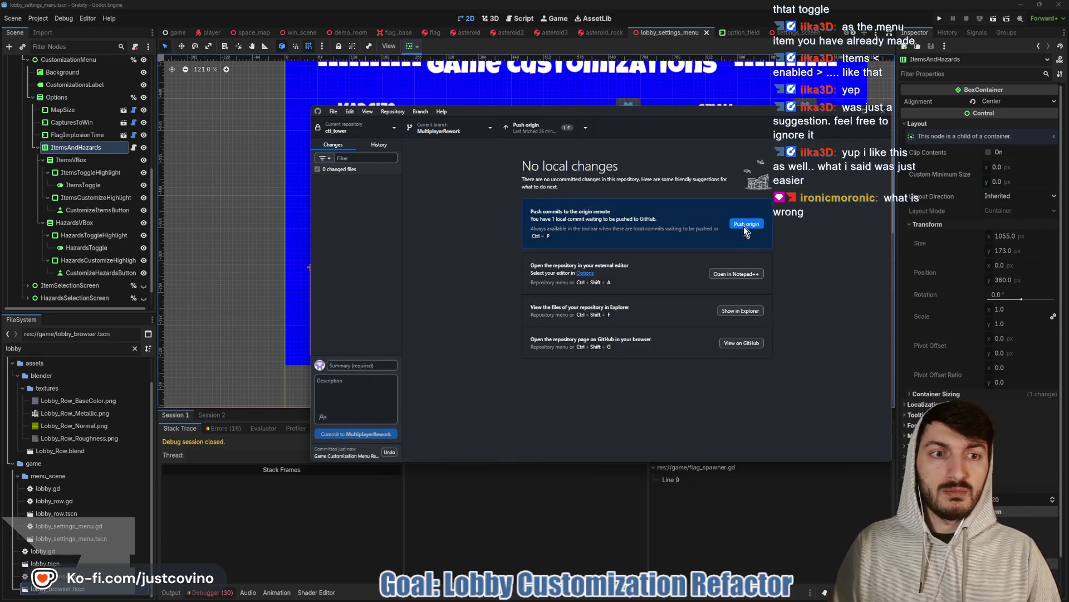
click(525, 496)
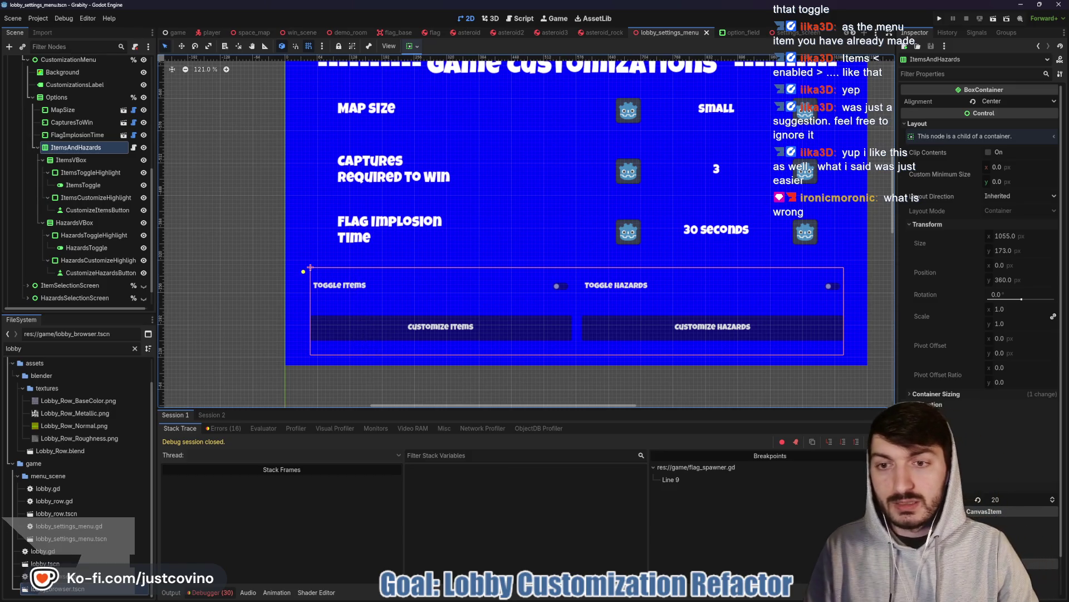
drag(290, 309, 573, 348)
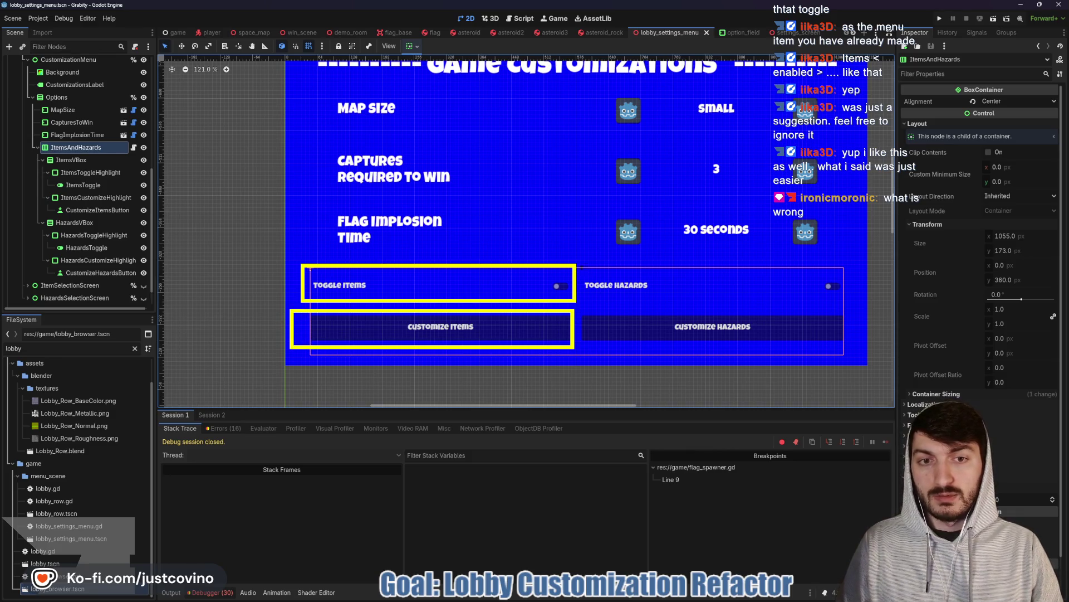
drag(579, 266, 854, 301)
mouse_move(581, 306)
mouse_down()
mouse_move(593, 323)
mouse_move(848, 353)
mouse_up()
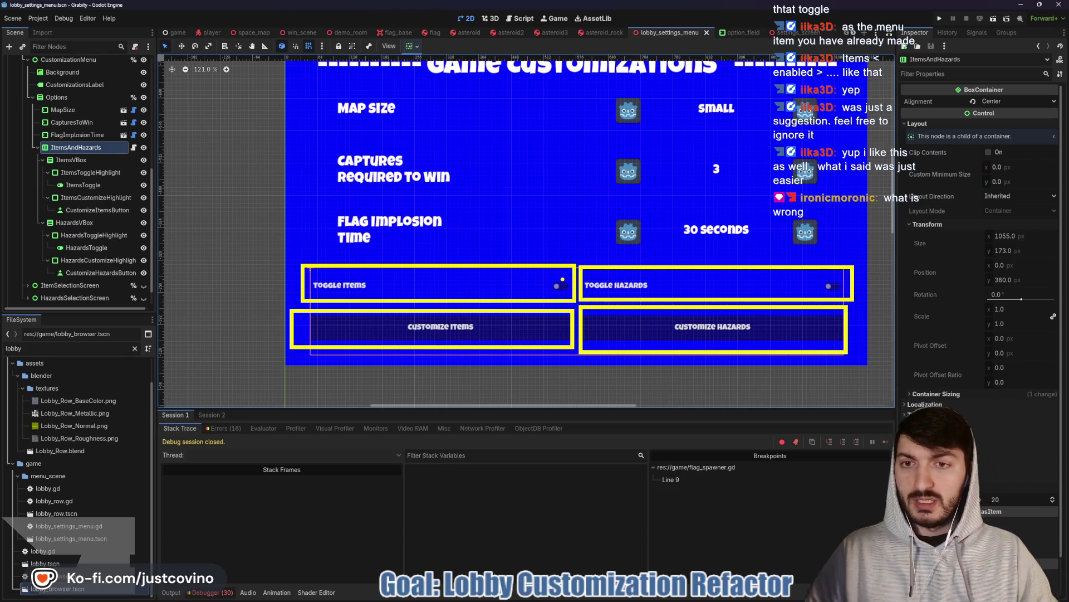
drag(289, 278, 185, 236)
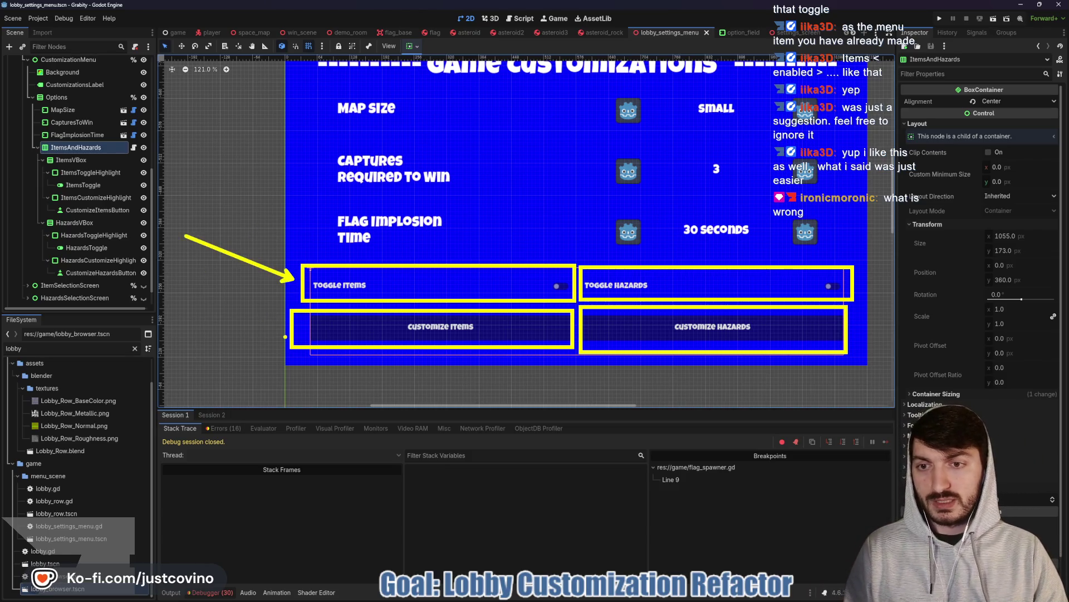
drag(279, 332, 150, 277)
mouse_move(206, 151)
mouse_down()
mouse_move(103, 151)
mouse_move(93, 162)
mouse_up()
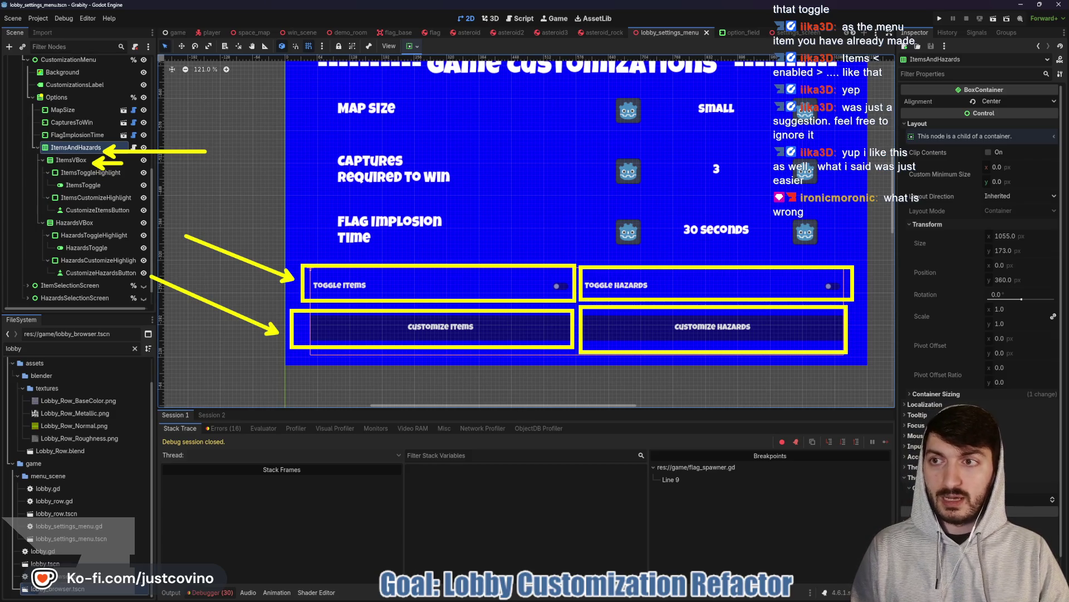
drag(35, 95, 28, 144)
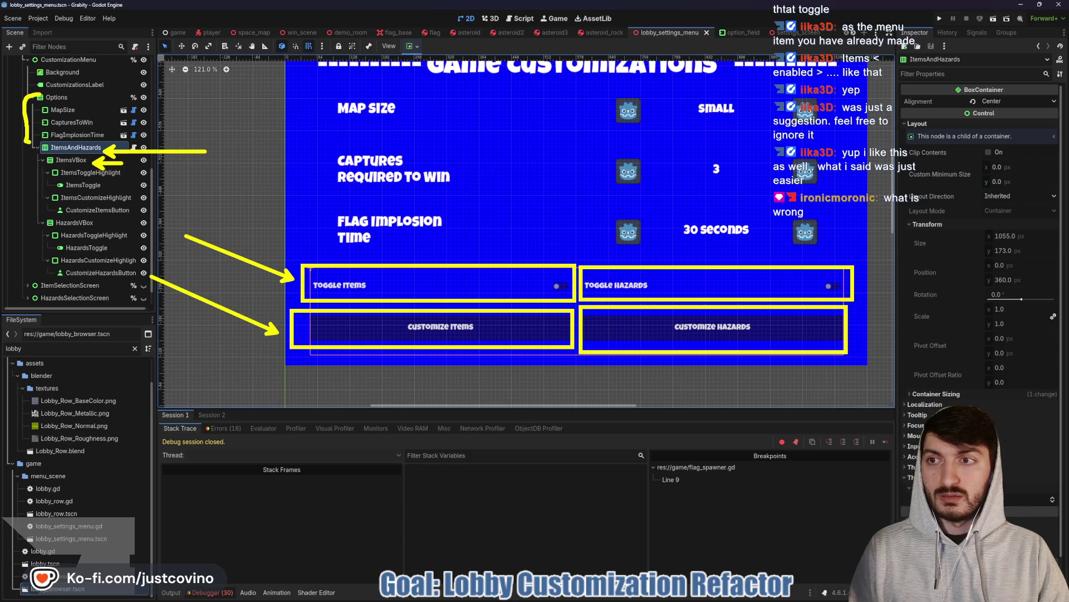
click(37, 160)
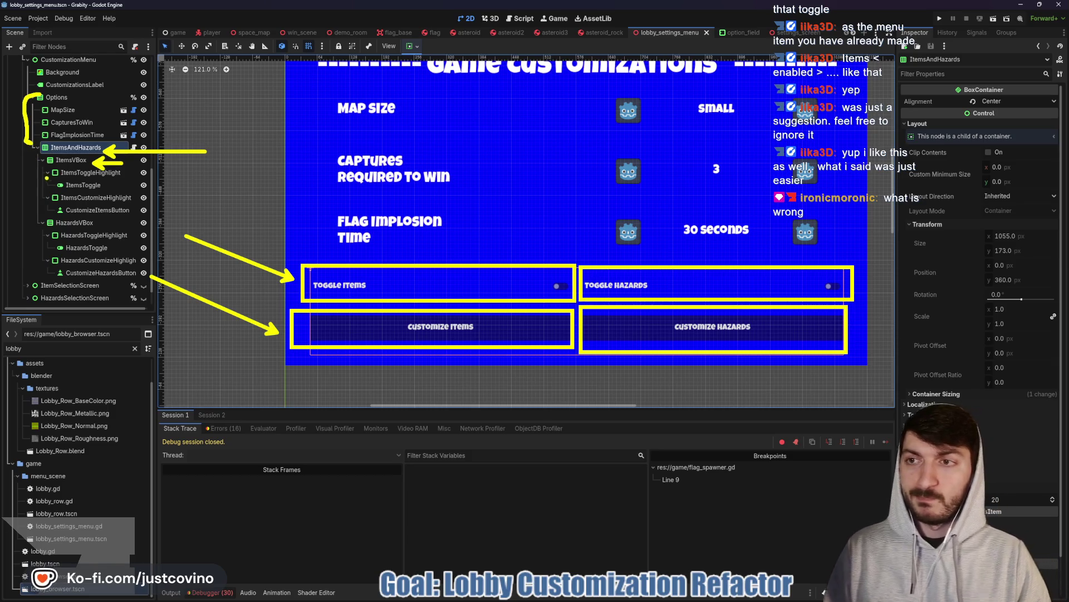
drag(42, 152, 54, 147)
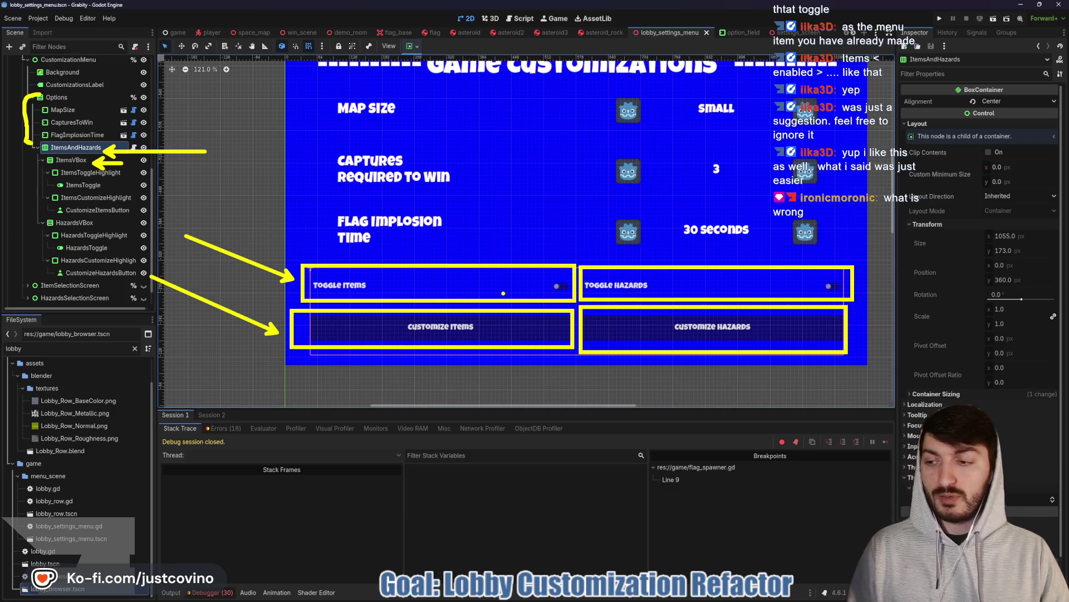
mouse_move(552, 256)
mouse_down()
mouse_move(609, 240)
mouse_move(622, 257)
mouse_up()
drag(547, 244, 557, 254)
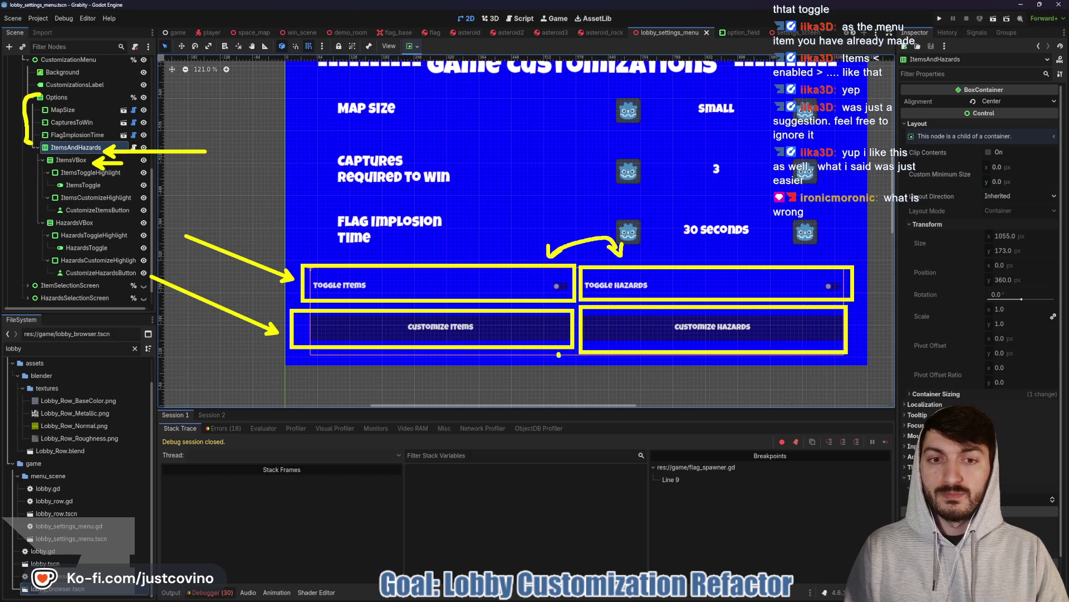
mouse_move(559, 355)
mouse_down()
mouse_move(616, 372)
mouse_move(568, 351)
mouse_up()
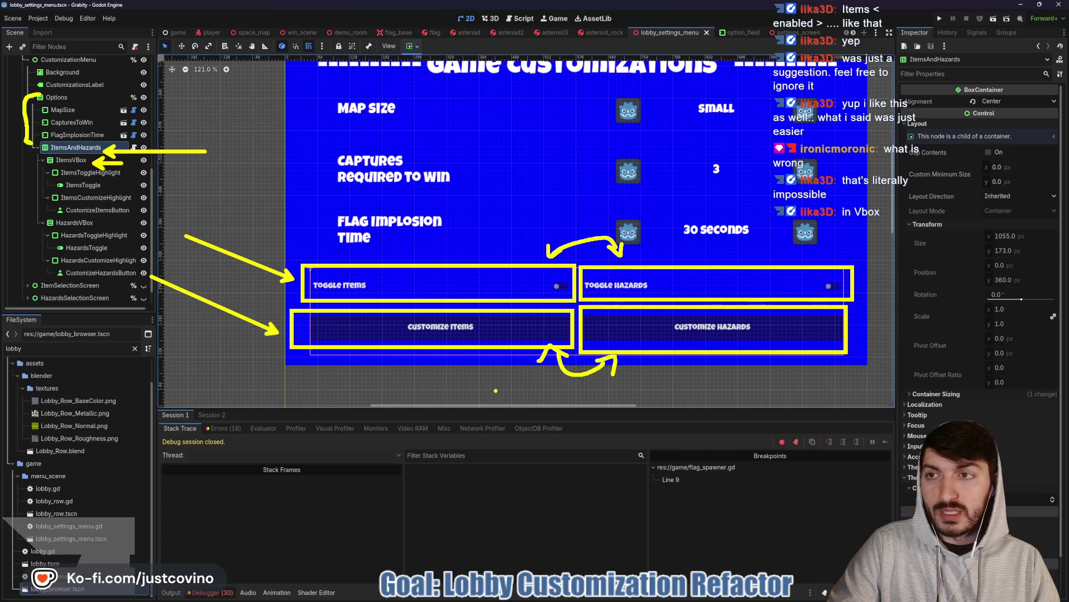
drag(93, 97, 245, 91)
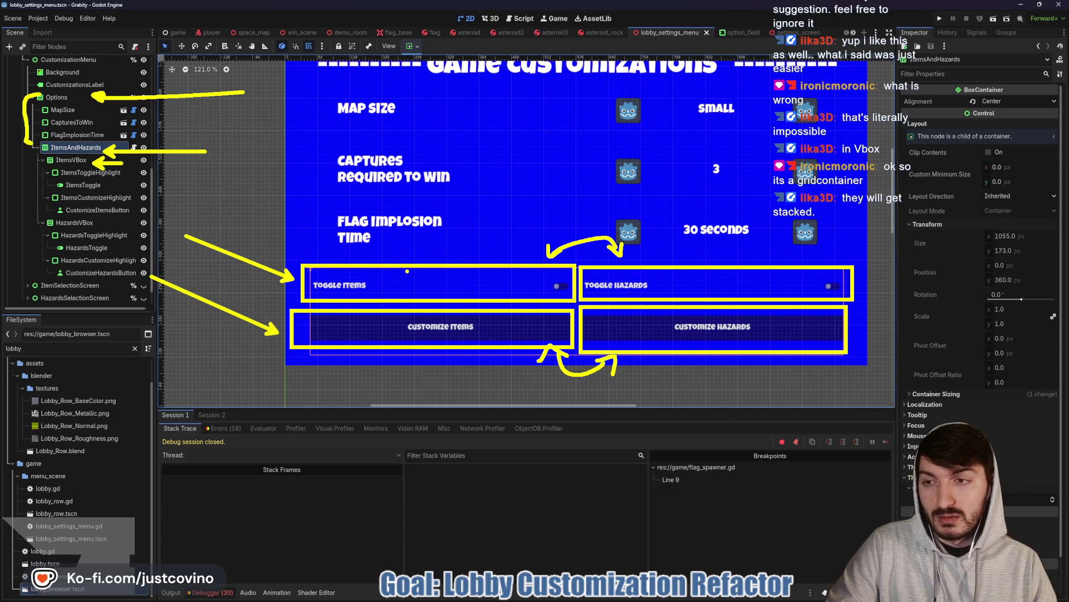
mouse_move(348, 254)
mouse_down()
mouse_move(273, 383)
mouse_move(841, 415)
mouse_move(501, 245)
mouse_move(312, 251)
mouse_up()
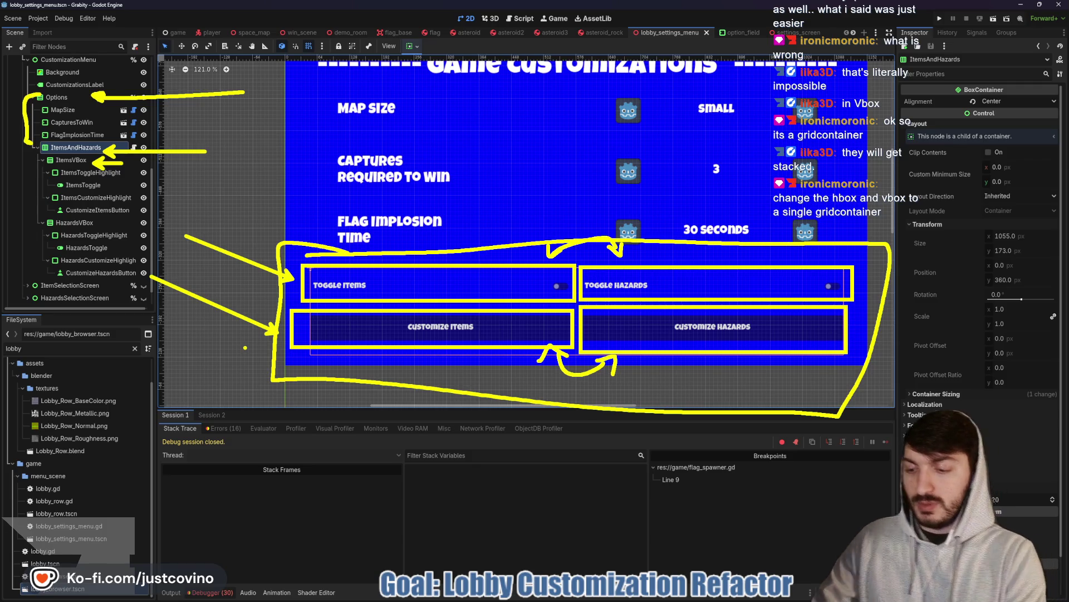
key(Escape)
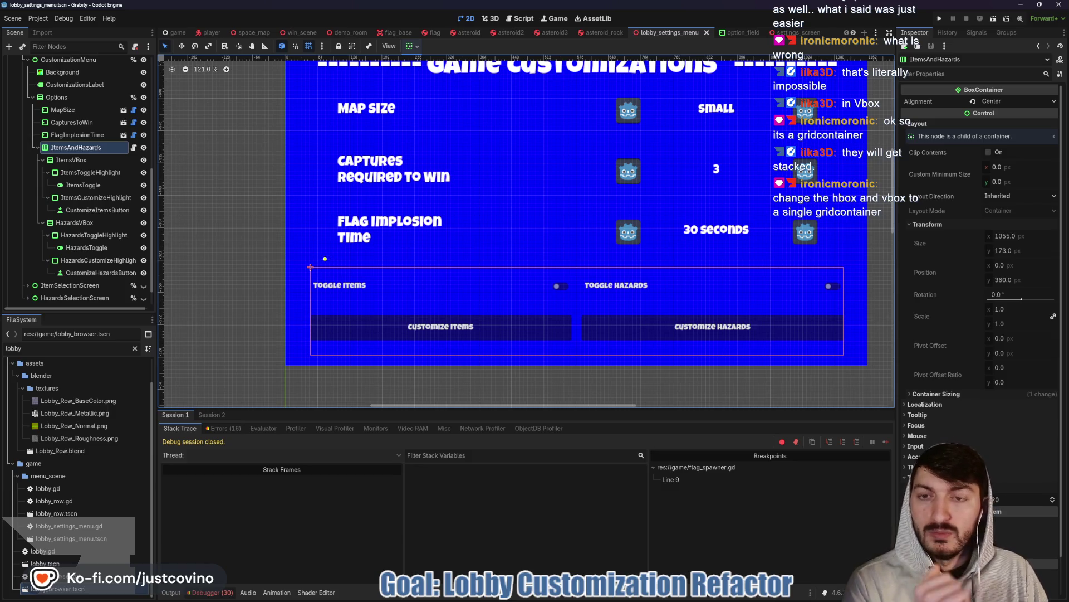
mouse_move(326, 262)
mouse_down()
mouse_move(304, 356)
mouse_move(835, 356)
mouse_move(858, 254)
mouse_move(309, 262)
mouse_move(379, 301)
mouse_move(319, 270)
mouse_move(548, 356)
mouse_move(342, 317)
mouse_up()
mouse_move(566, 277)
mouse_down()
mouse_move(736, 302)
mouse_move(582, 297)
mouse_move(802, 351)
mouse_up()
drag(752, 310, 734, 315)
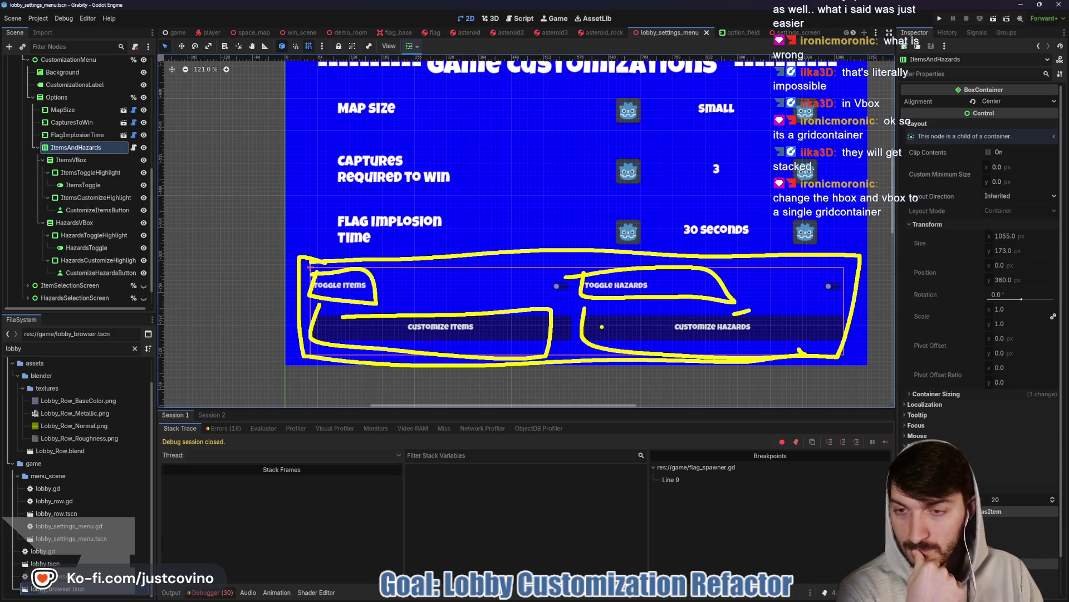
key(Escape)
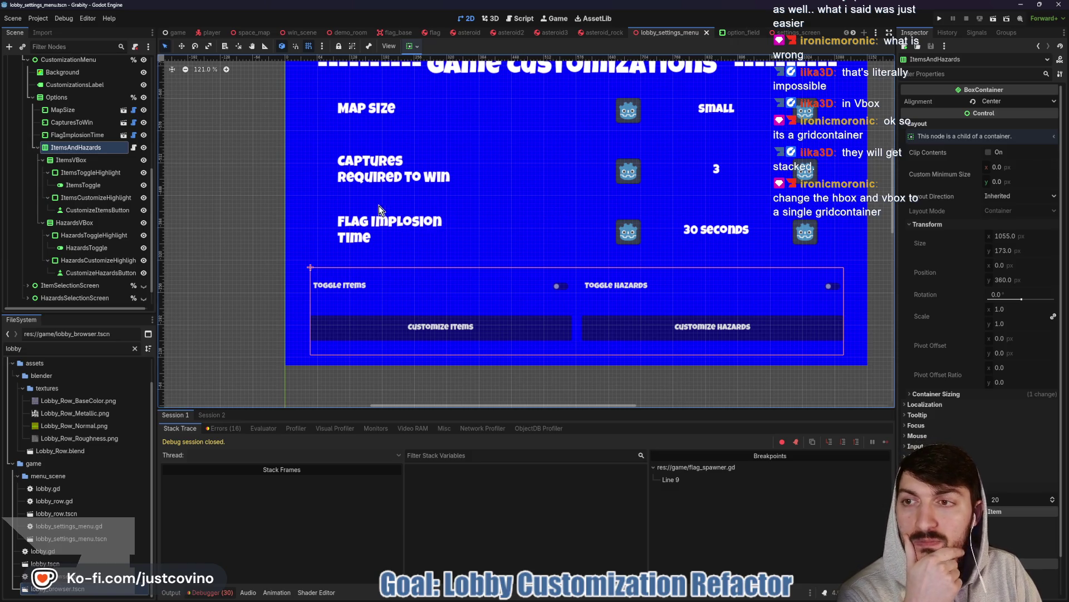
click(88, 160)
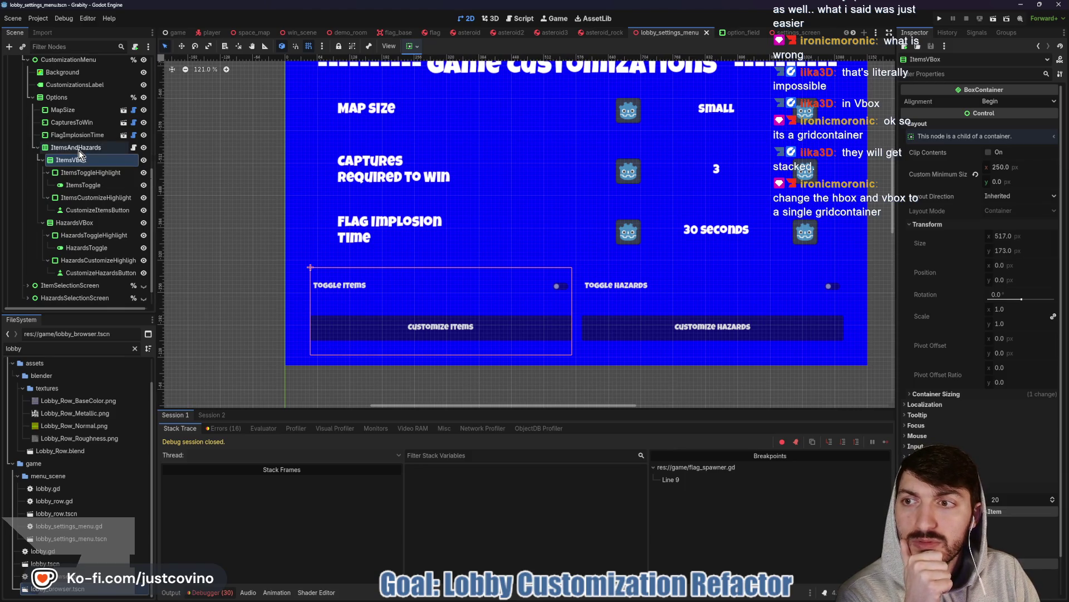
click(119, 149)
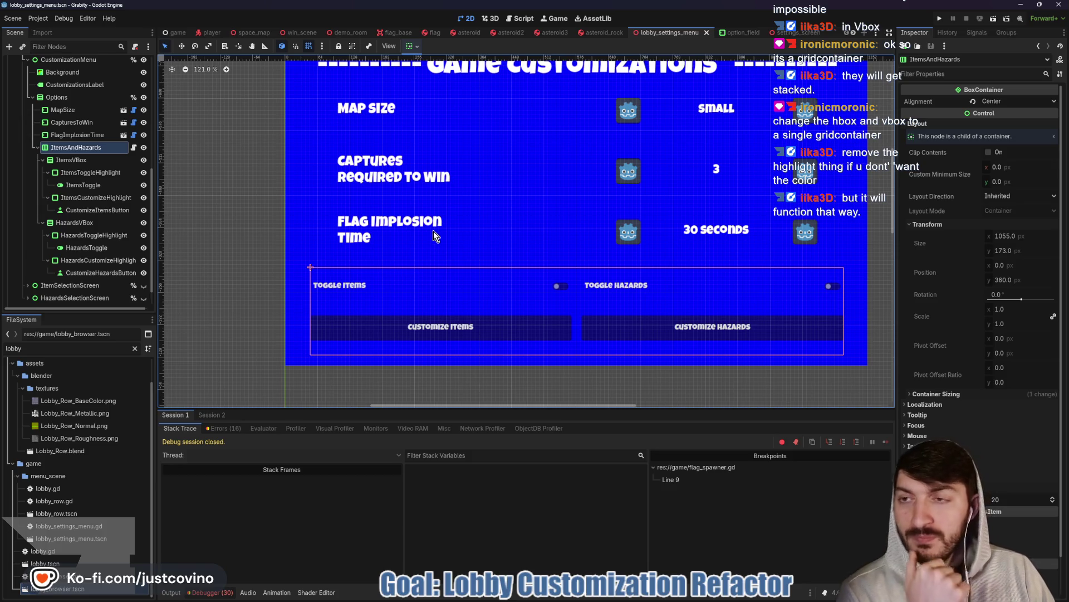
scroll(405, 207, down, 2)
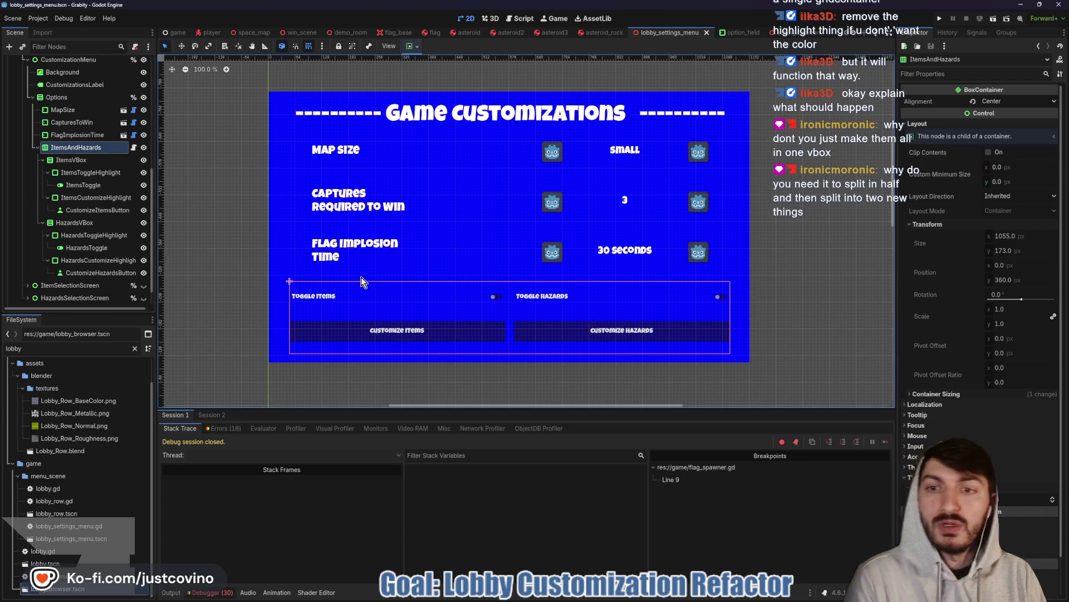
mouse_move(287, 281)
mouse_down()
mouse_move(351, 309)
mouse_move(274, 289)
mouse_move(461, 353)
mouse_move(336, 326)
mouse_up()
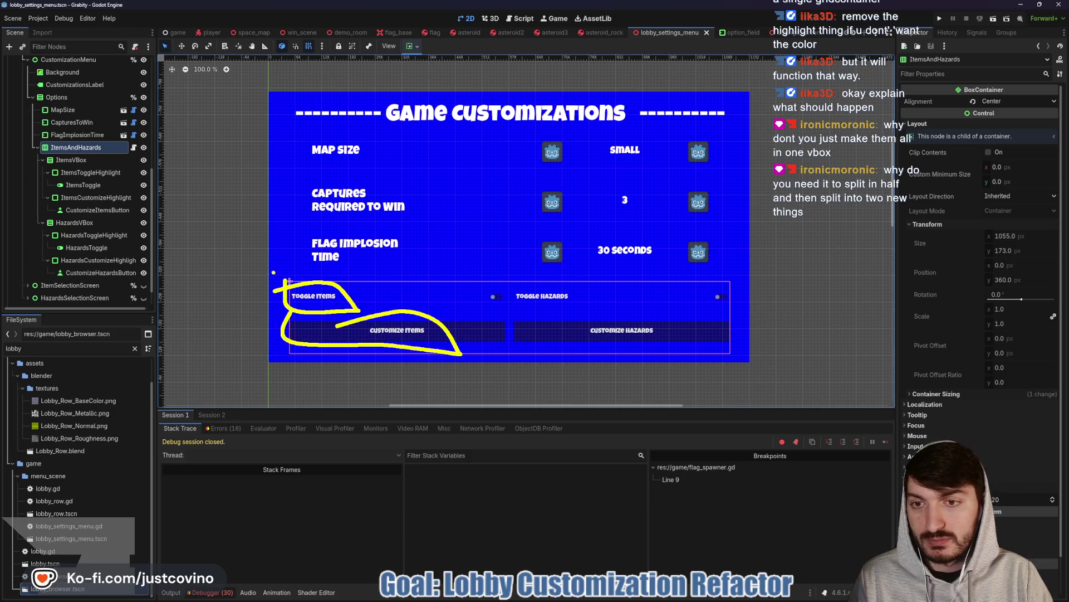
mouse_move(502, 285)
mouse_down()
mouse_move(634, 320)
mouse_move(752, 320)
mouse_up()
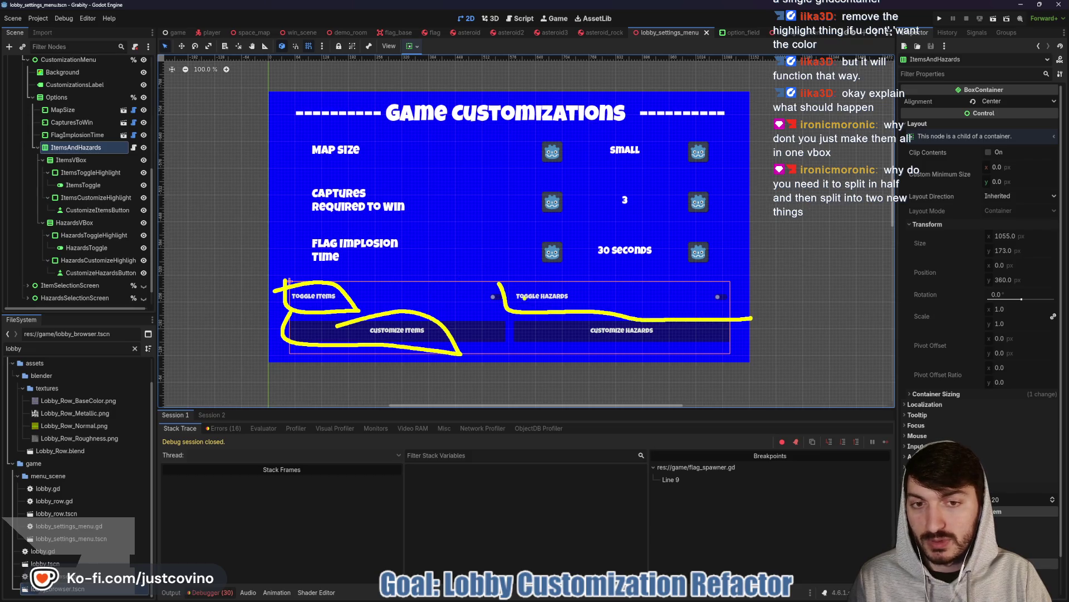
key(ctrl+z)
mouse_move(310, 270)
mouse_down()
mouse_move(278, 353)
mouse_move(311, 375)
mouse_up()
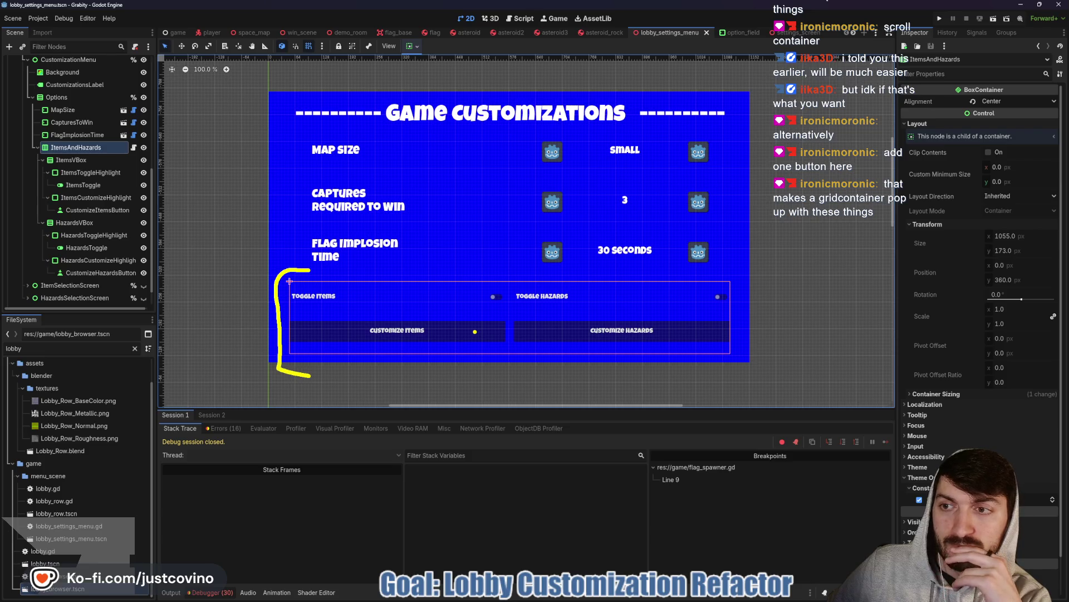
key(Escape)
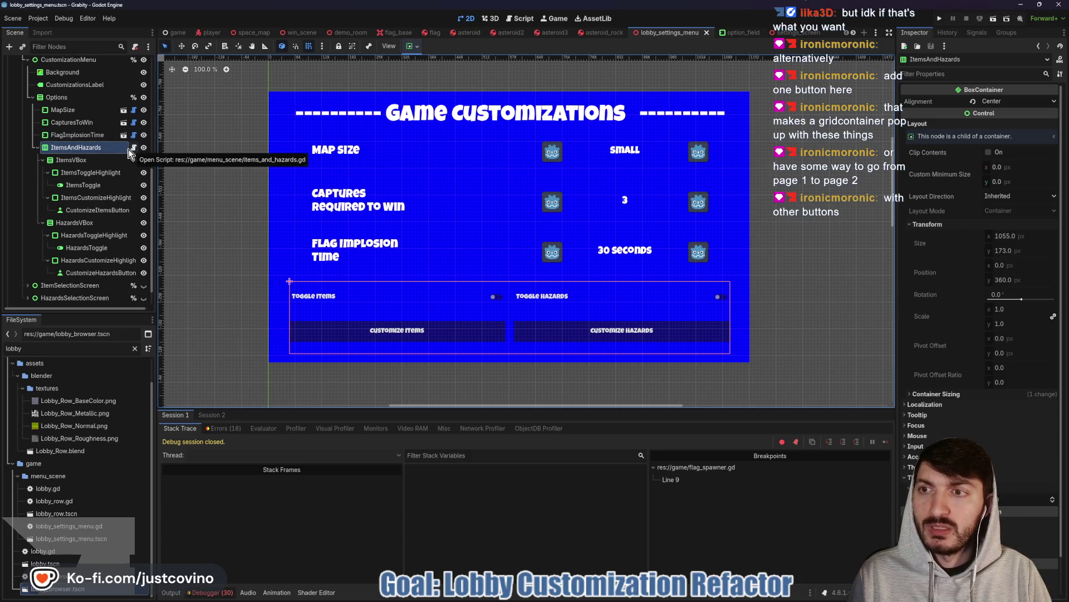
Move ItemsToggleHighlight, ItemsCustomizeHighlight and HazardsToggleHighlight directly under Options
click(67, 162)
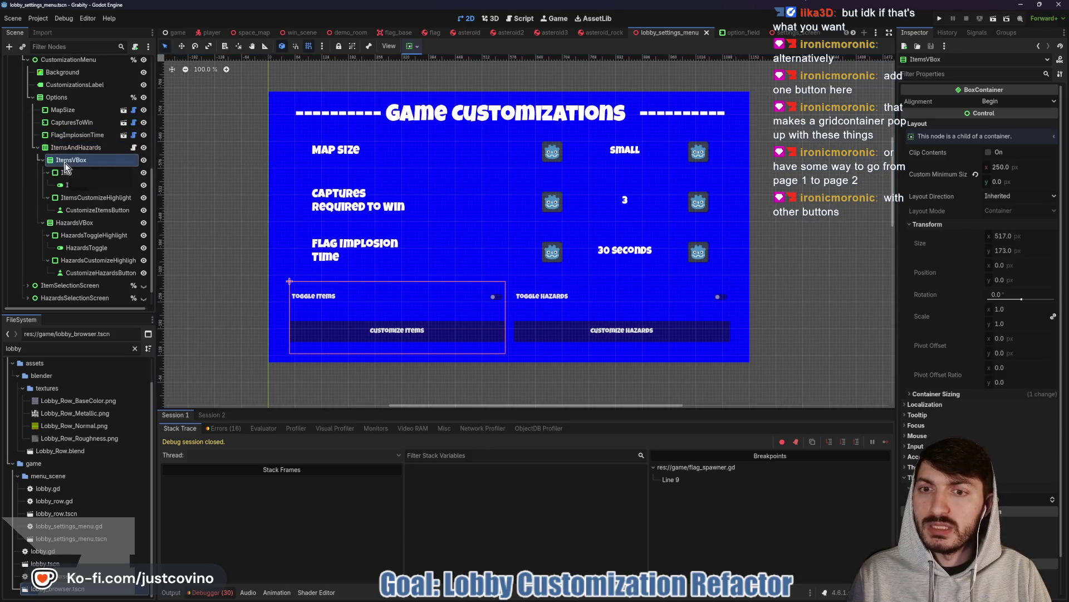
click(76, 173)
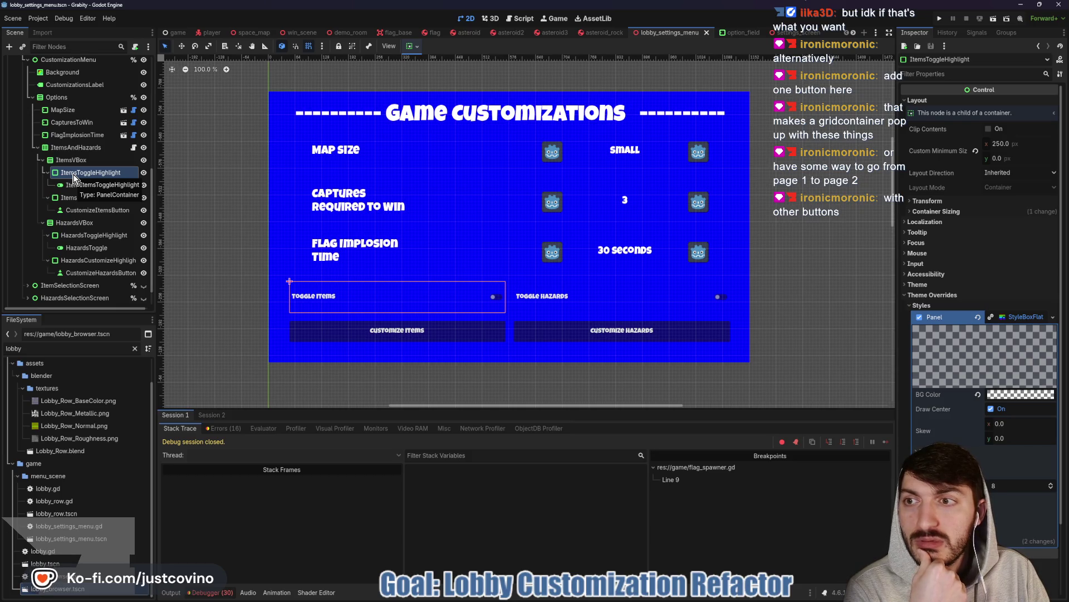
drag(74, 178, 36, 142)
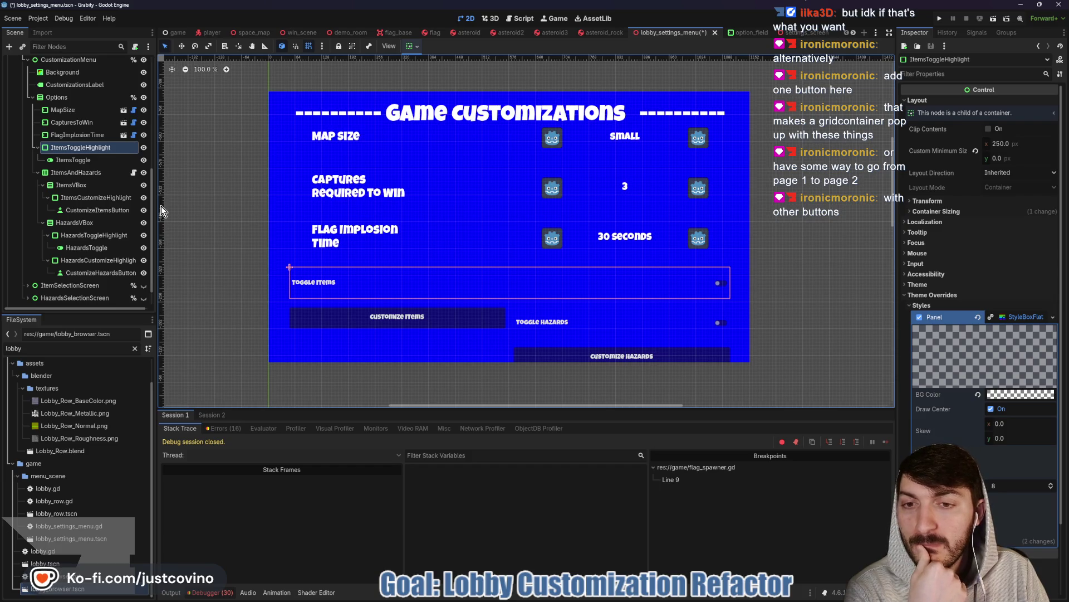
click(84, 199)
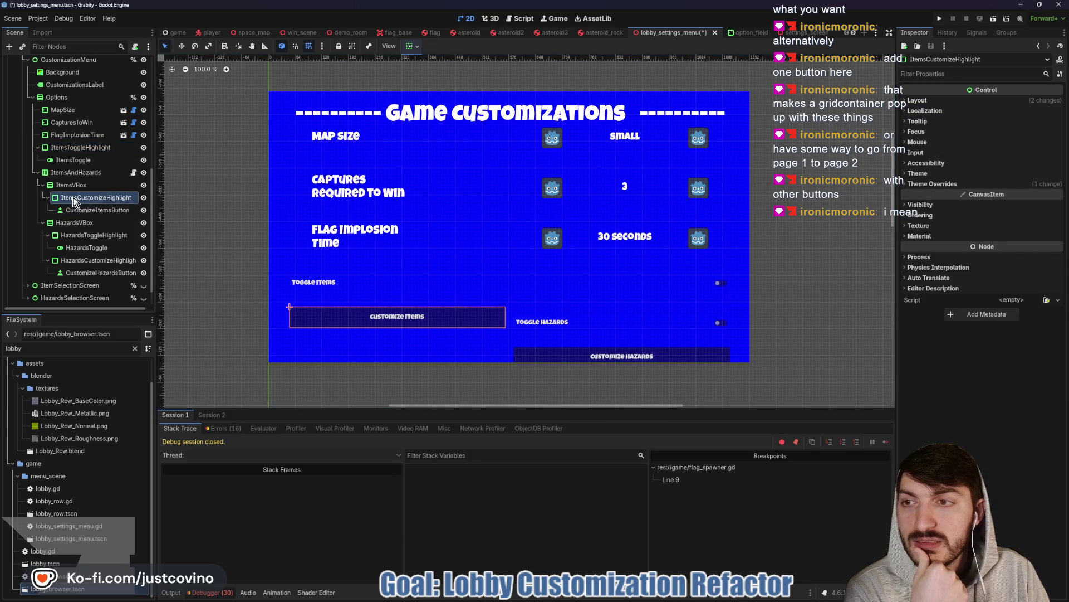
drag(85, 198, 37, 168)
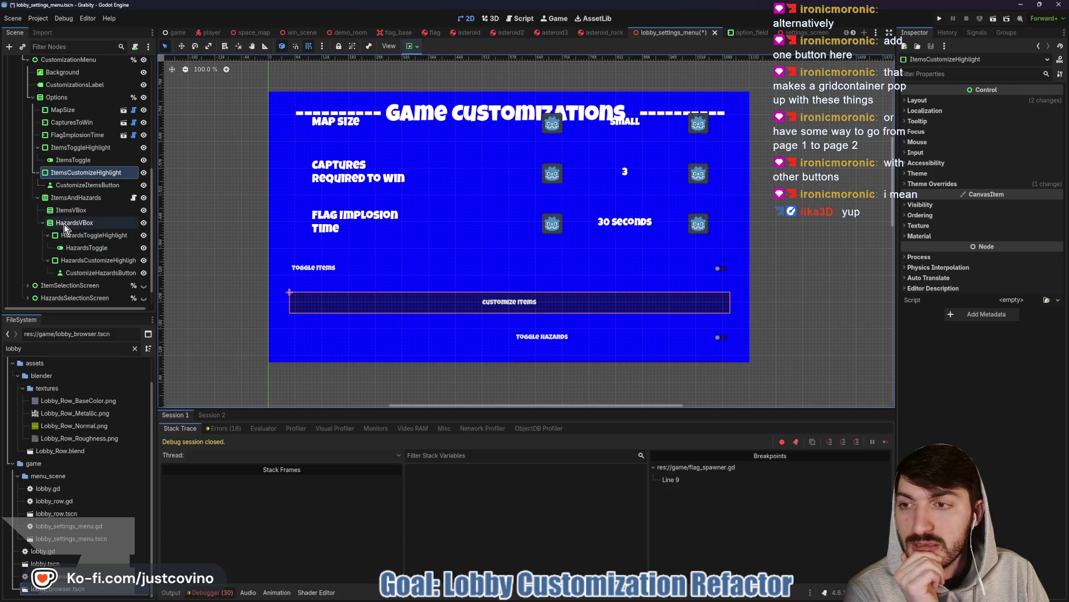
mouse_move(70, 239)
mouse_down()
mouse_move(42, 190)
mouse_move(45, 202)
mouse_move(25, 202)
mouse_up()
drag(12, 205, 35, 219)
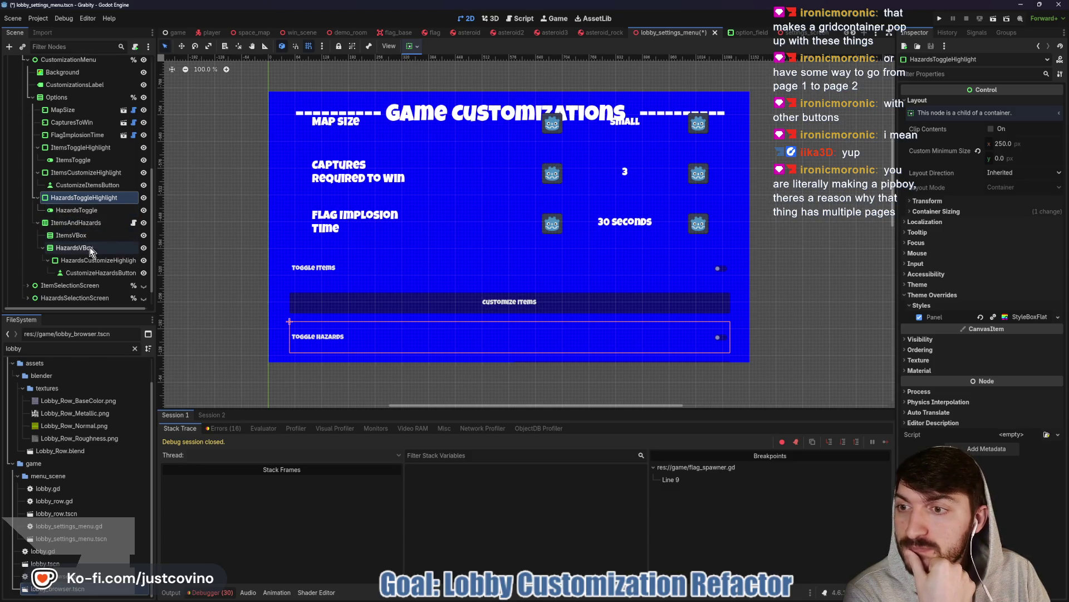
Move HazardsCustomizeHighlight under Options and delete the emptied ItemsAndHazards container
click(76, 264)
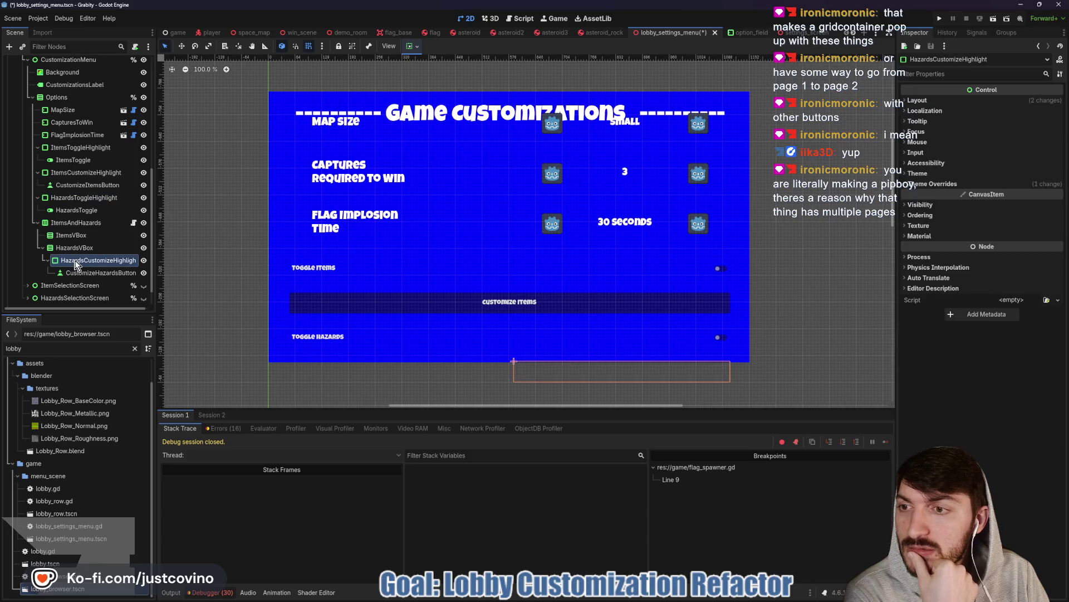
drag(55, 251, 29, 221)
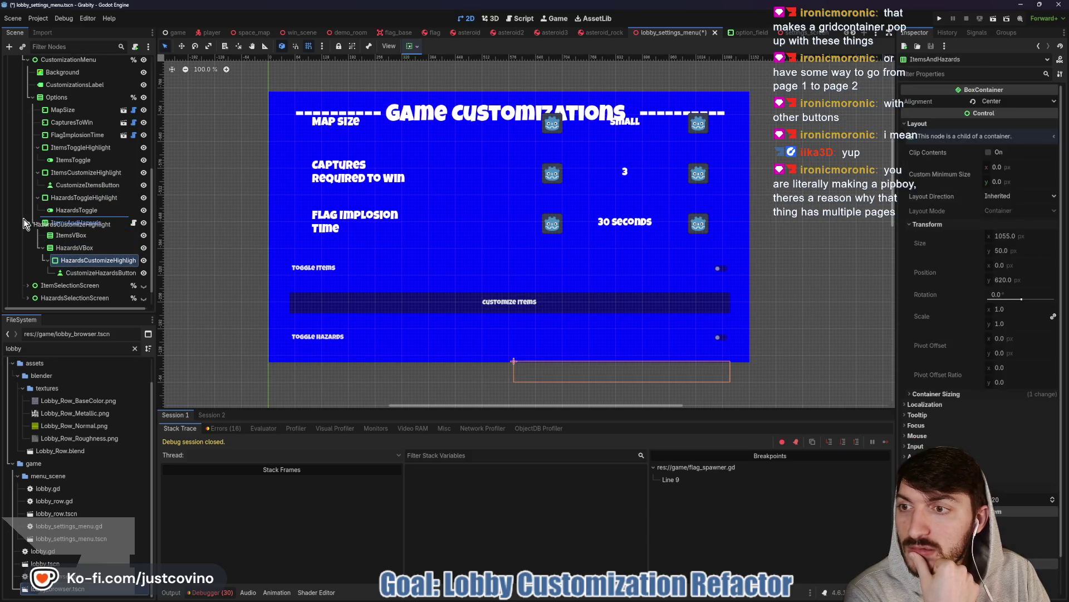
click(116, 248)
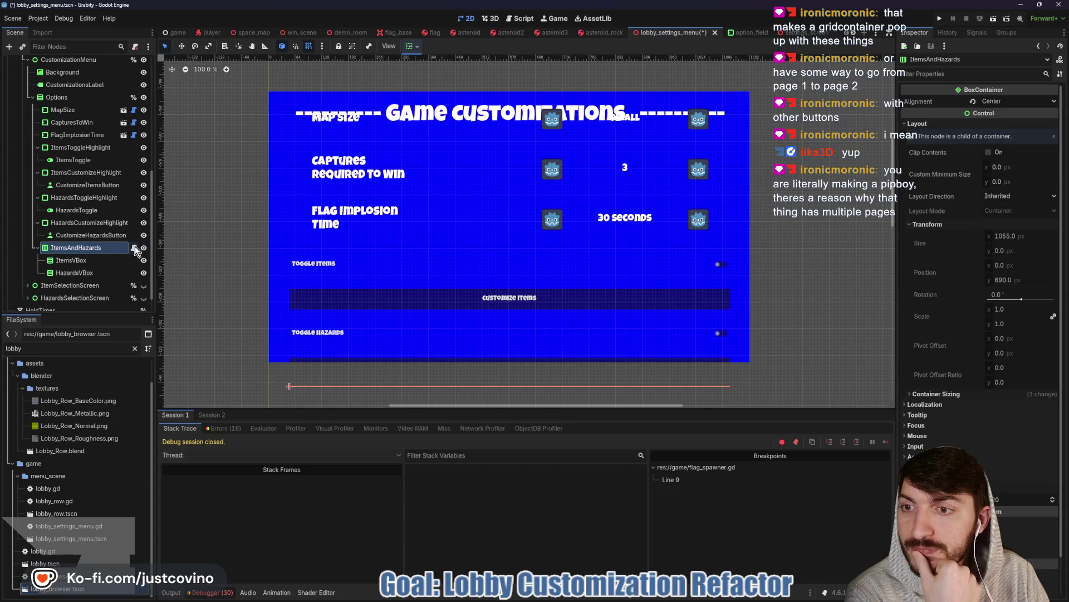
click(133, 247)
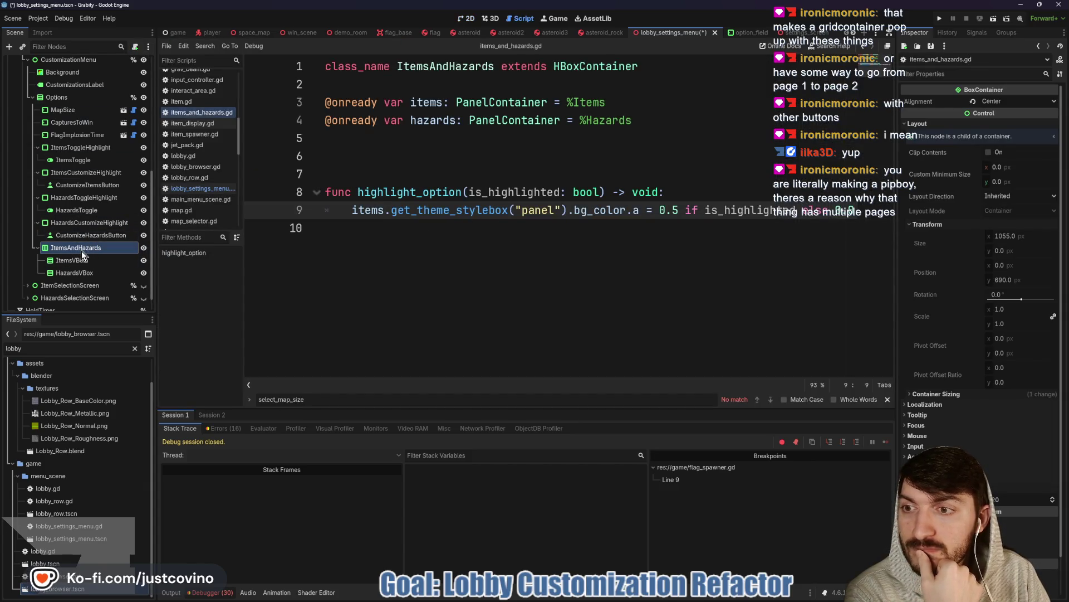
click(467, 18)
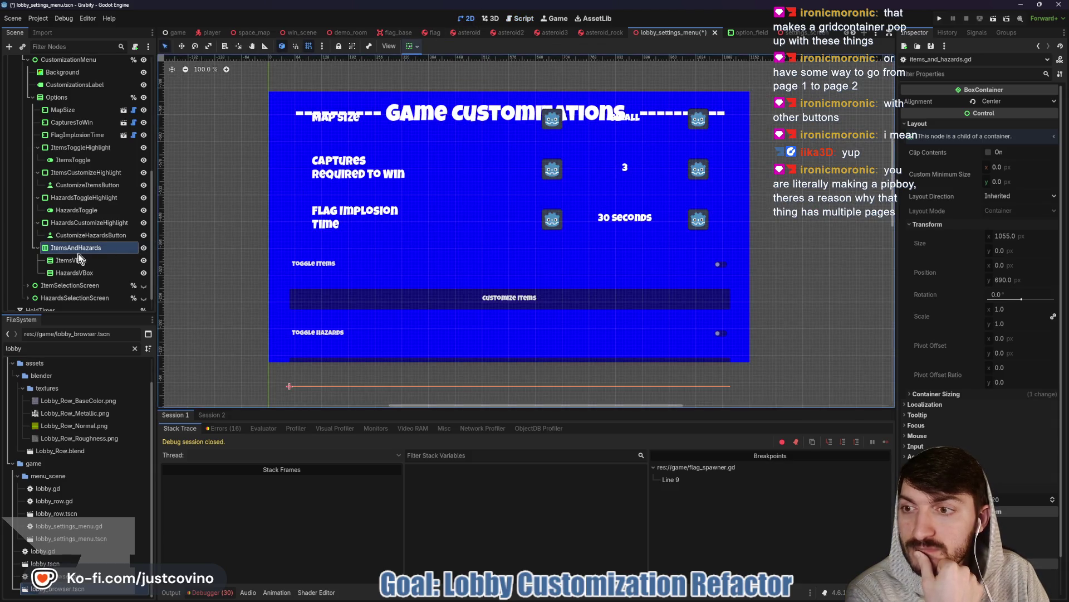
key(Delete)
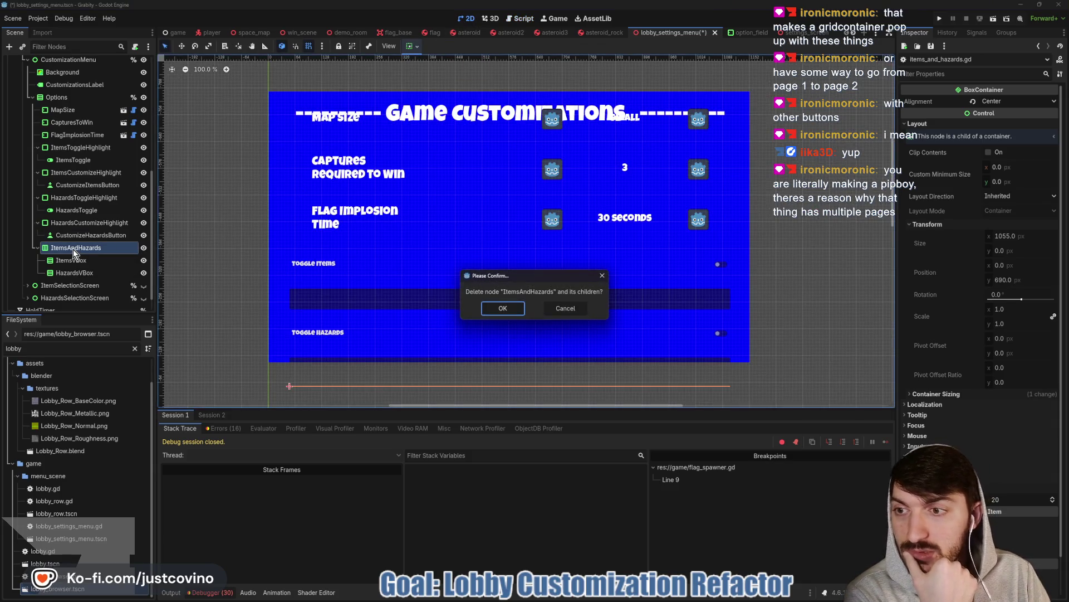
click(499, 309)
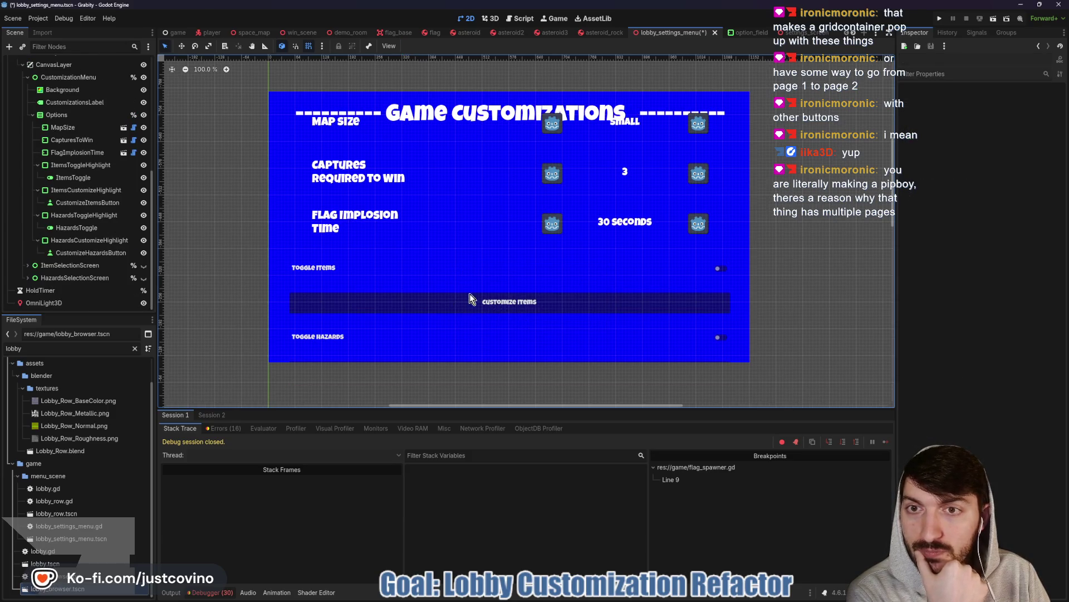
Lower the Options container's Separation constant from 20 to 10, then to 5
click(51, 116)
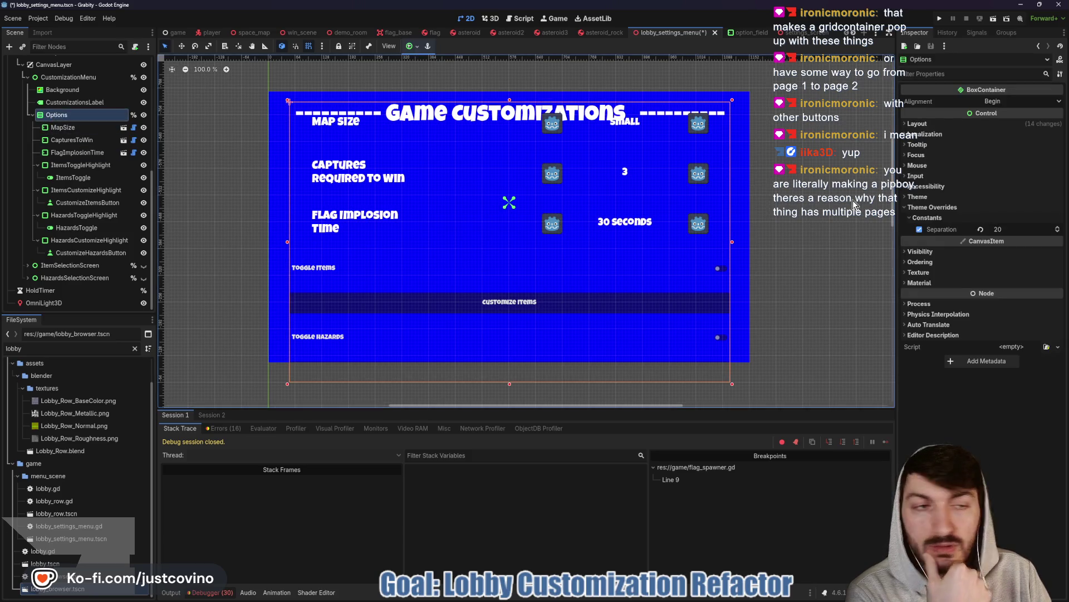
click(1020, 229)
text(10)
key(Return)
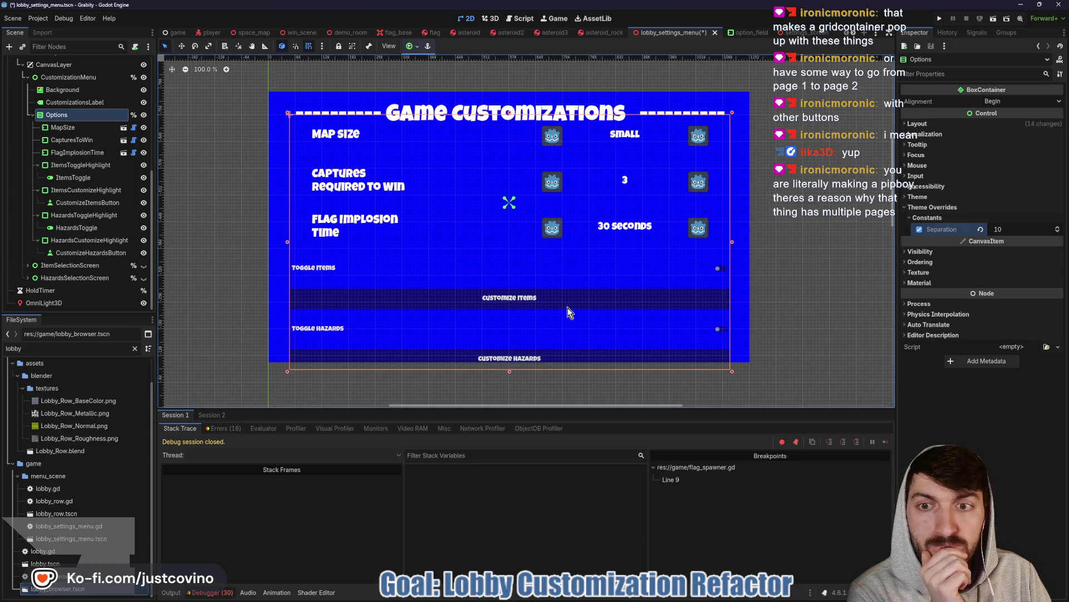
click(1013, 227)
text(5)
key(Return)
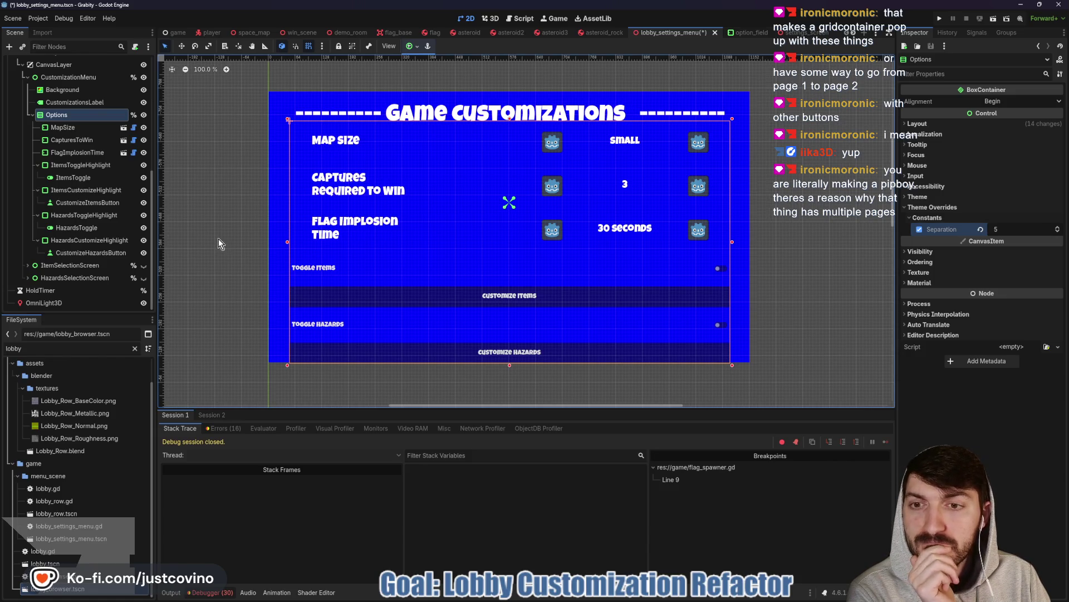
Center the ItemsCustomizeHighlight panel horizontally within the menu
click(89, 228)
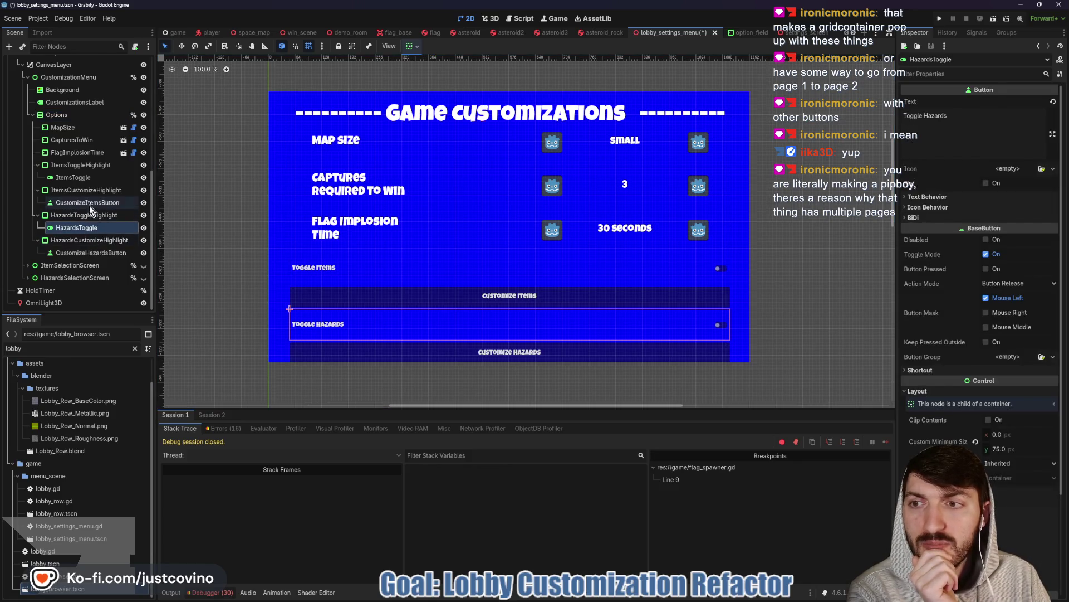
click(91, 204)
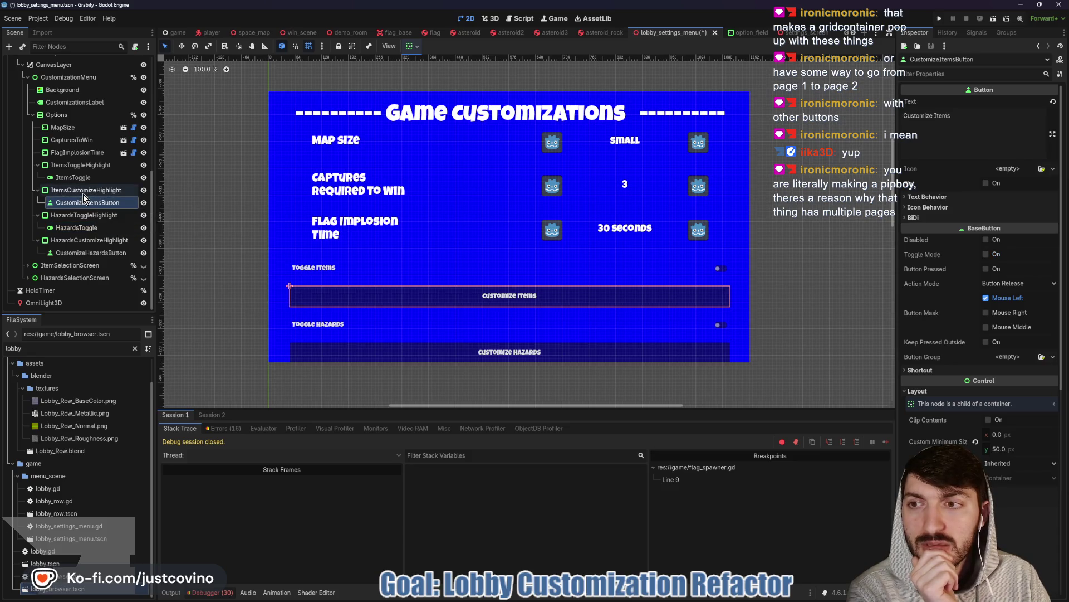
click(82, 192)
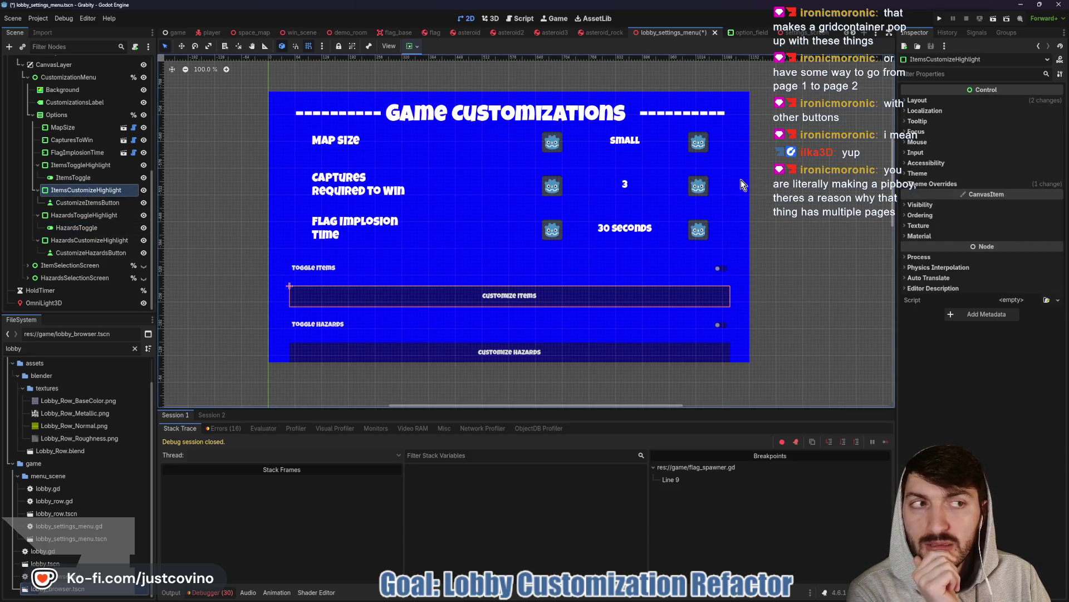
click(936, 102)
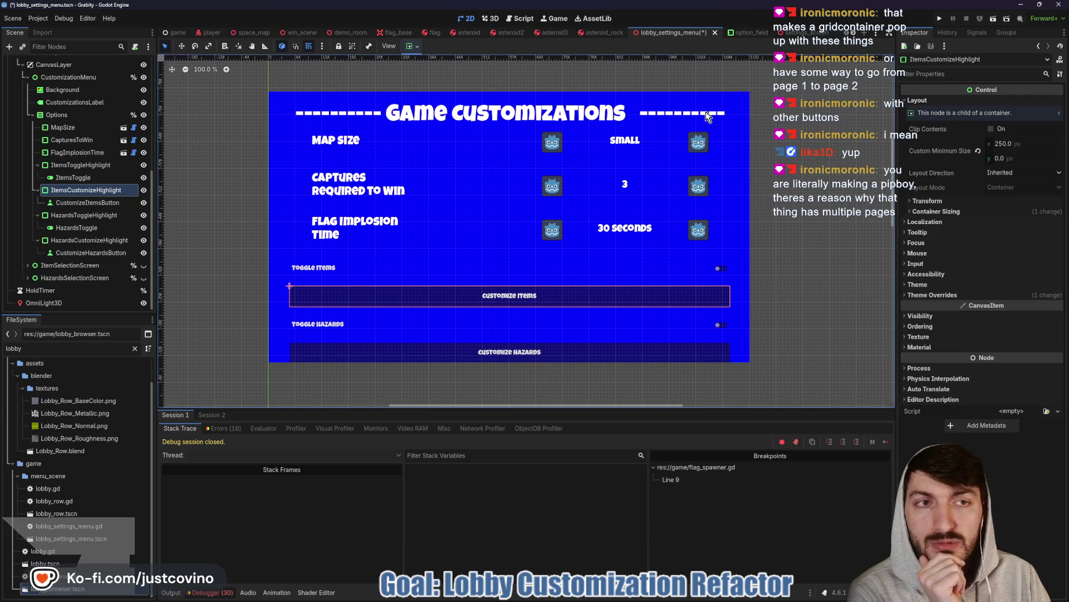
click(412, 46)
click(429, 78)
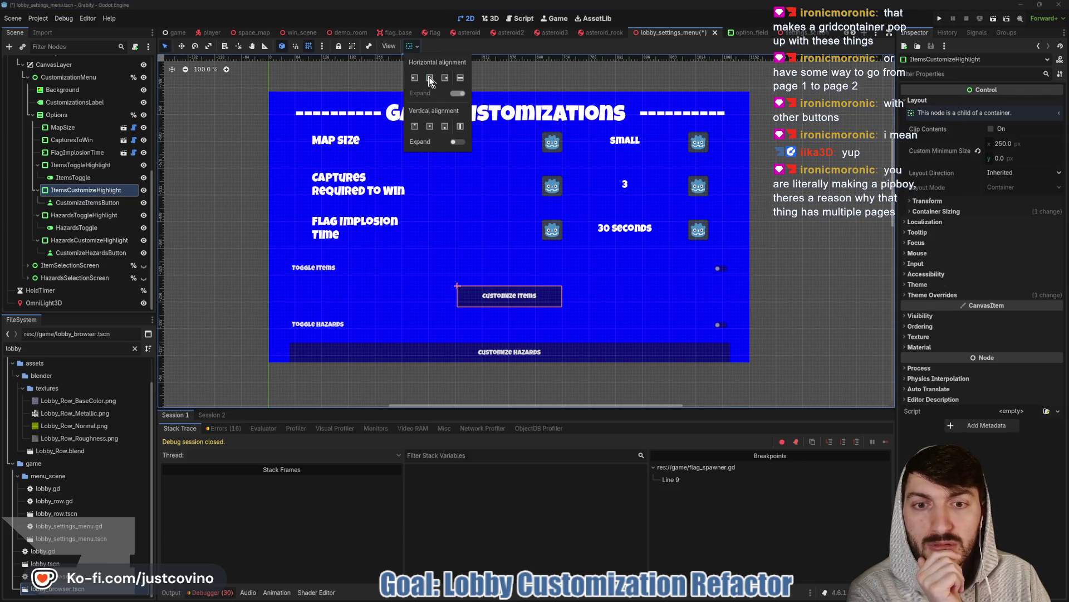
click(379, 69)
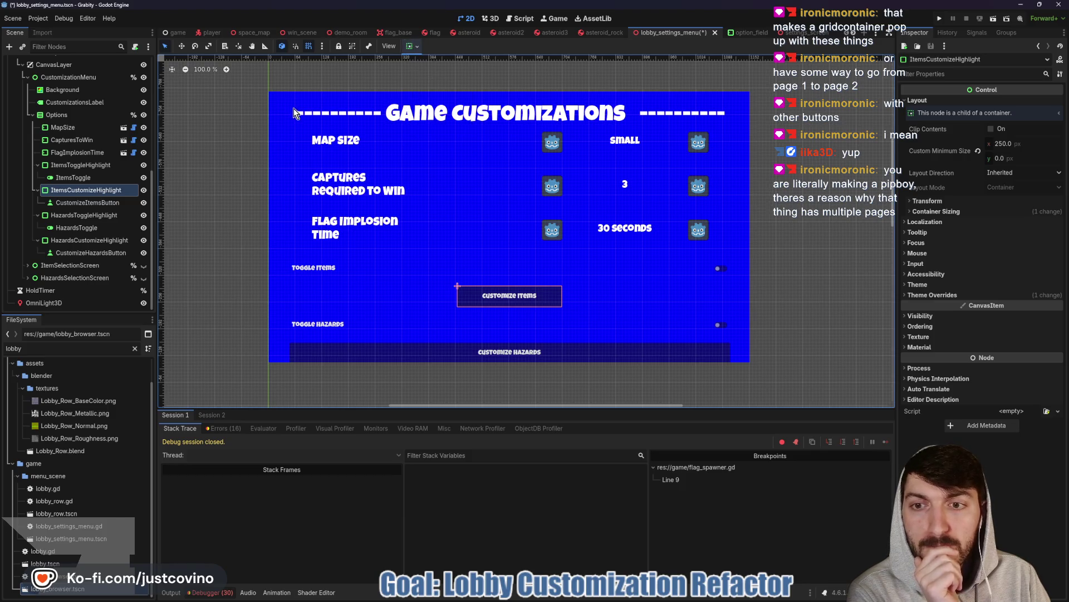
Center the HazardsCustomizeHighlight panel horizontally as well
click(85, 241)
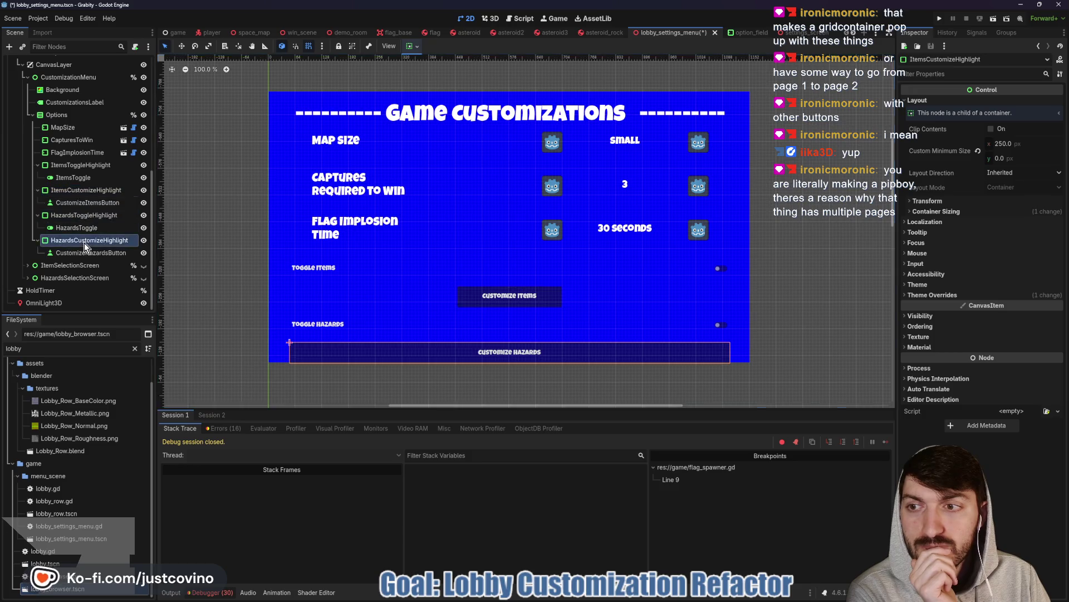
click(414, 47)
click(430, 79)
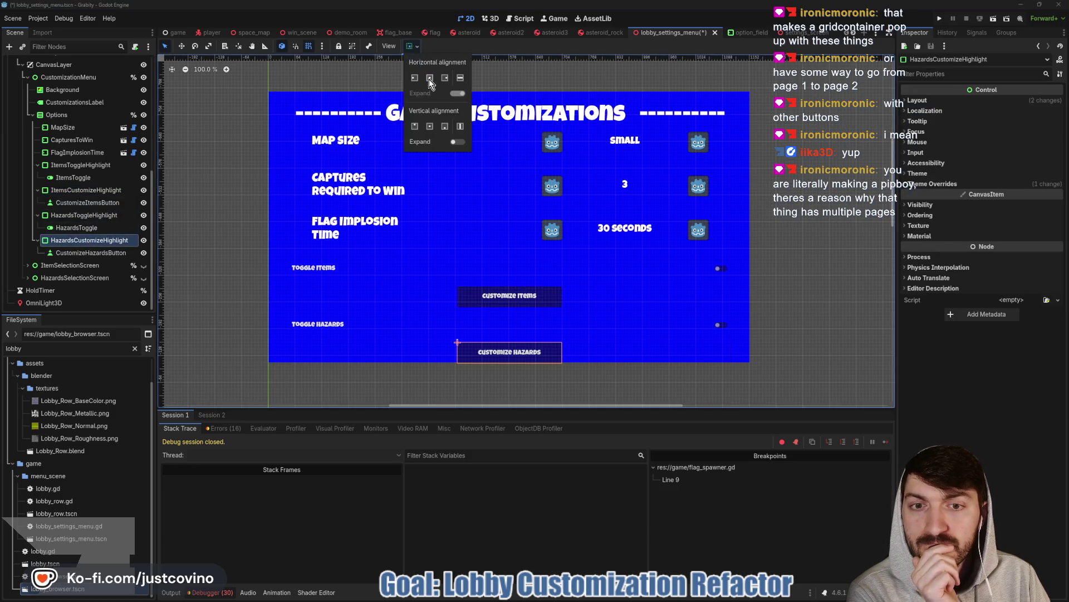
click(416, 45)
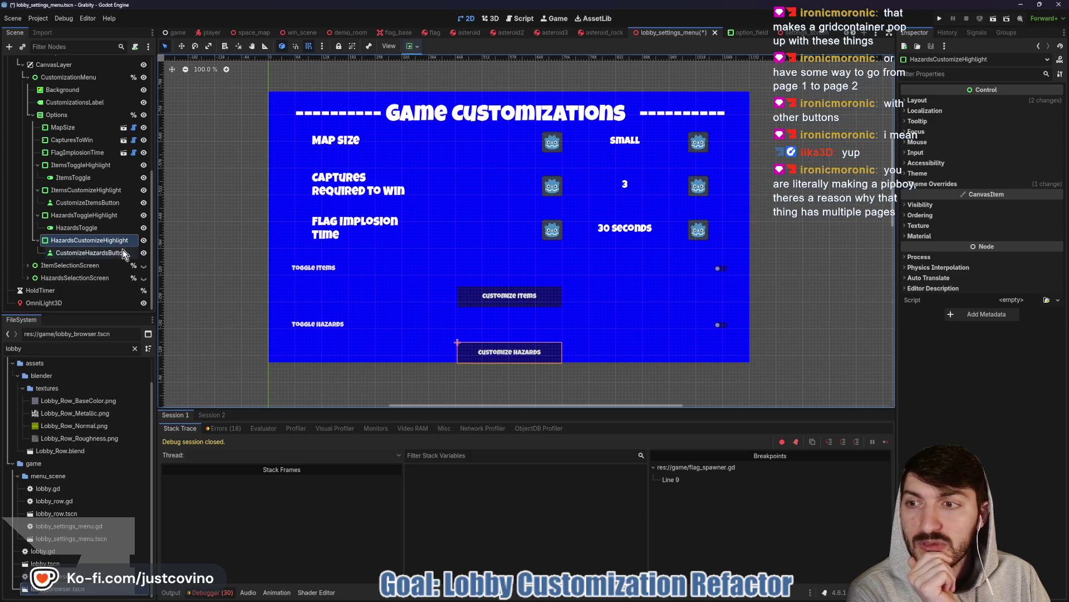
click(70, 192)
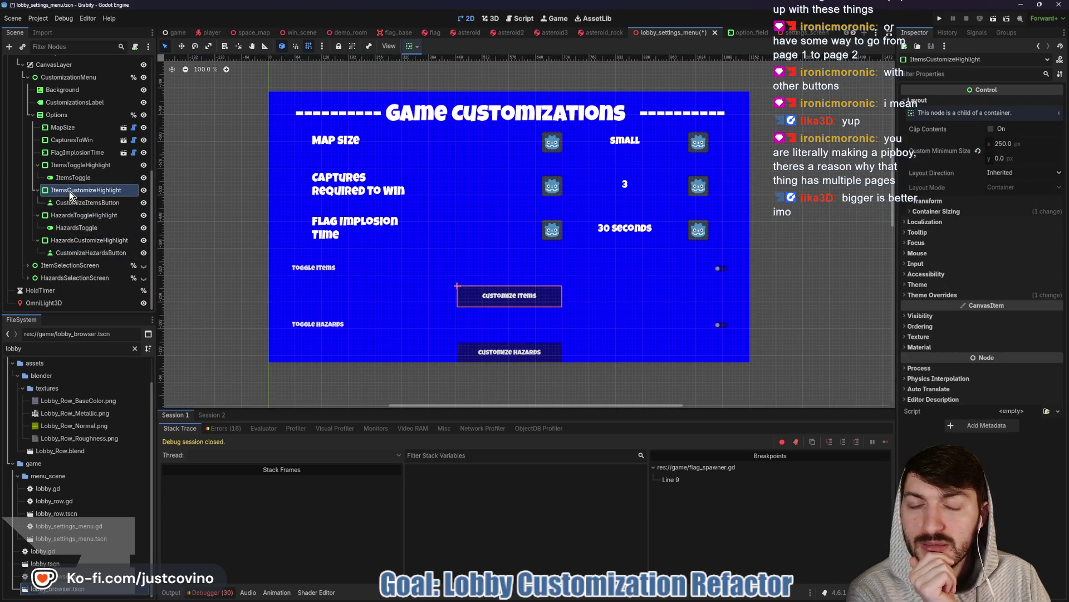
Give the ItemsToggle button a font size override of 24
click(71, 165)
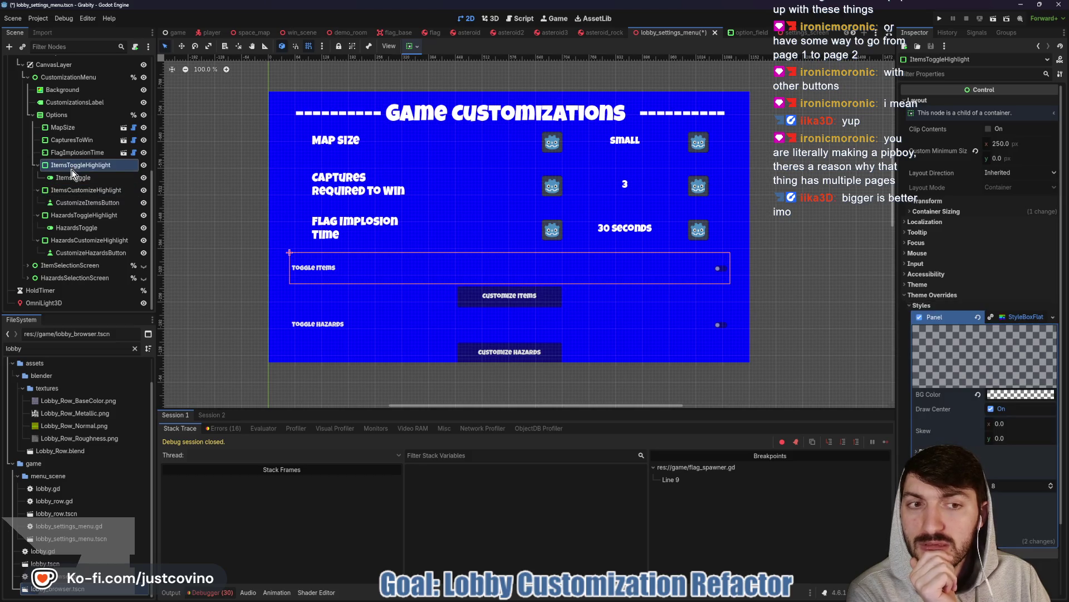
click(77, 177)
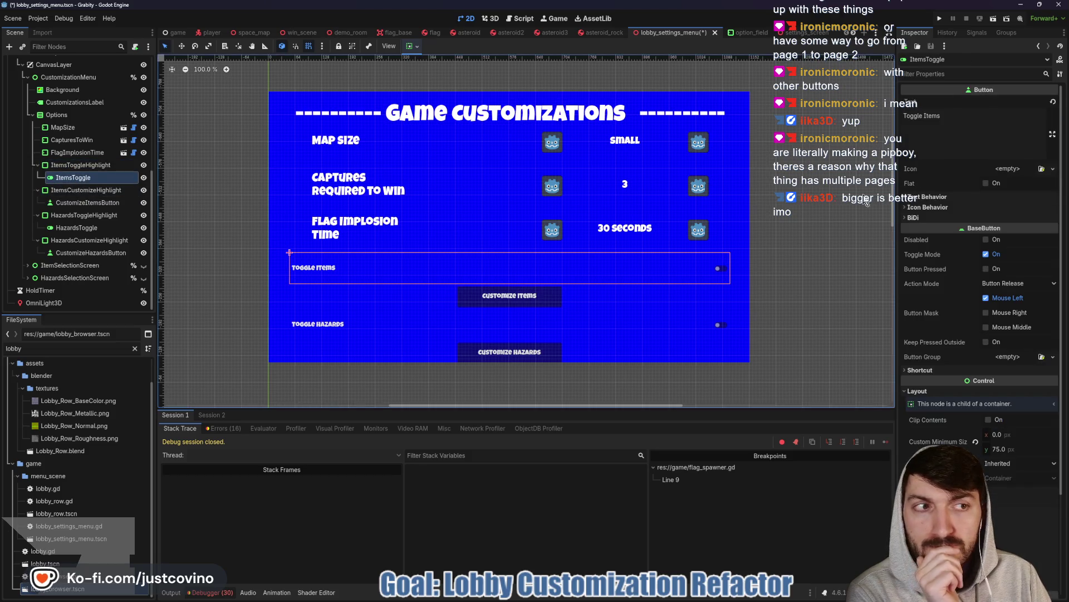
click(936, 197)
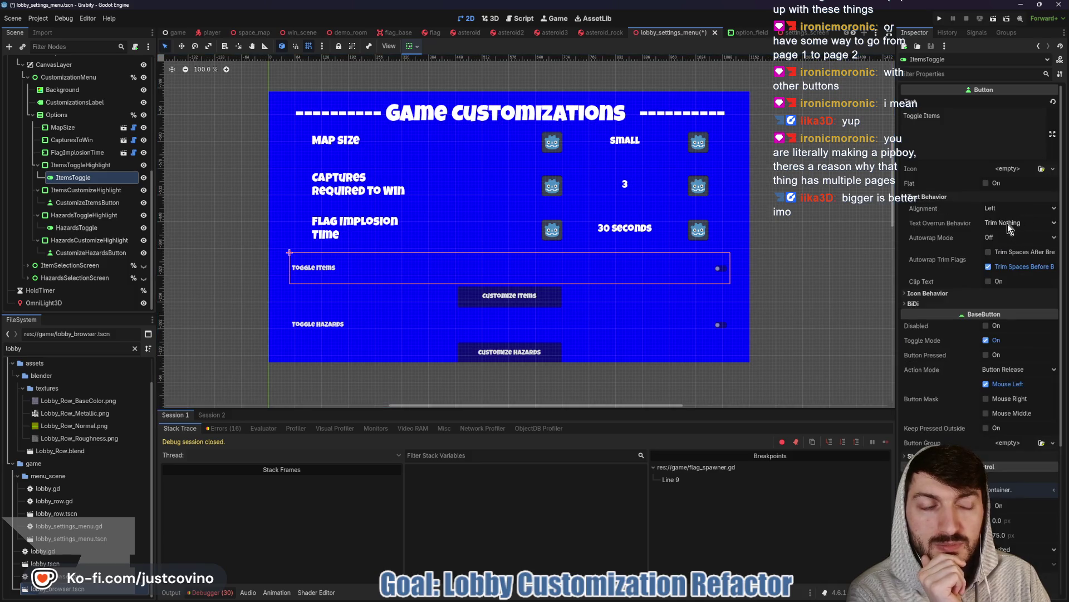
scroll(947, 323, down, 5)
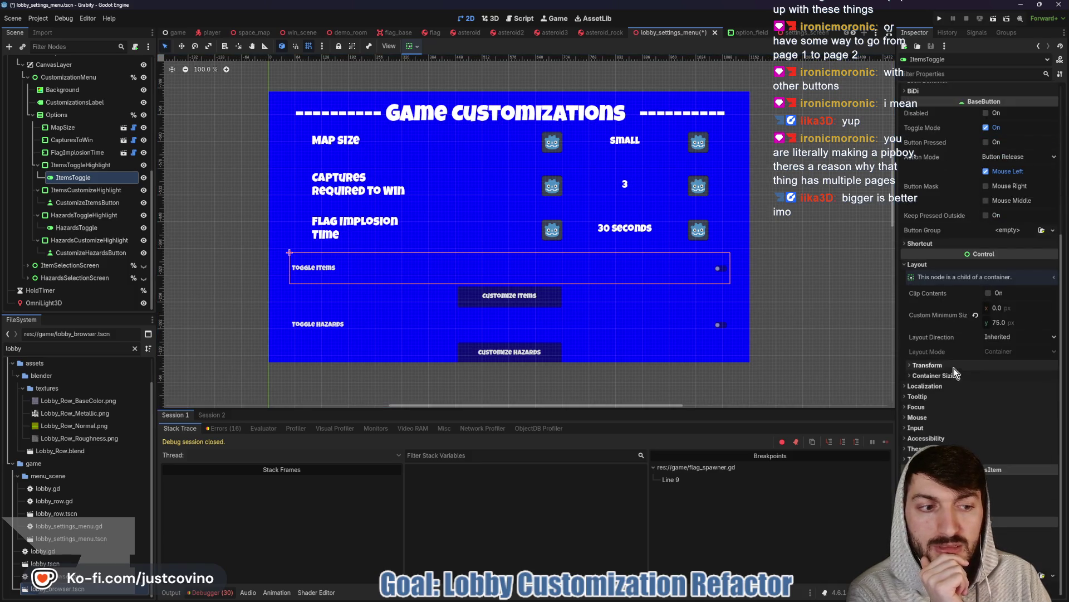
click(919, 458)
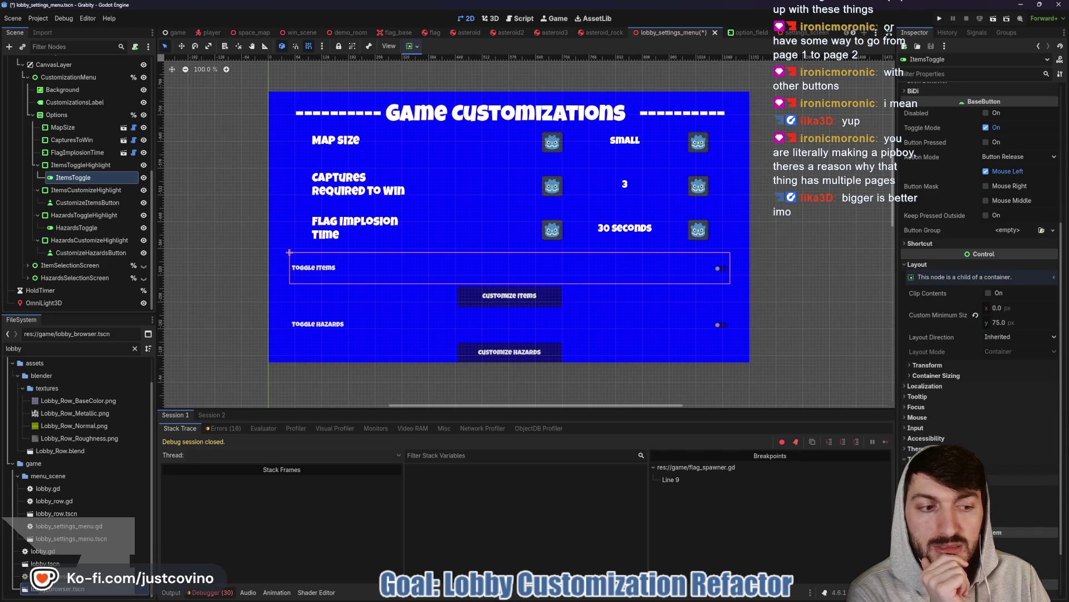
click(980, 500)
click(1007, 513)
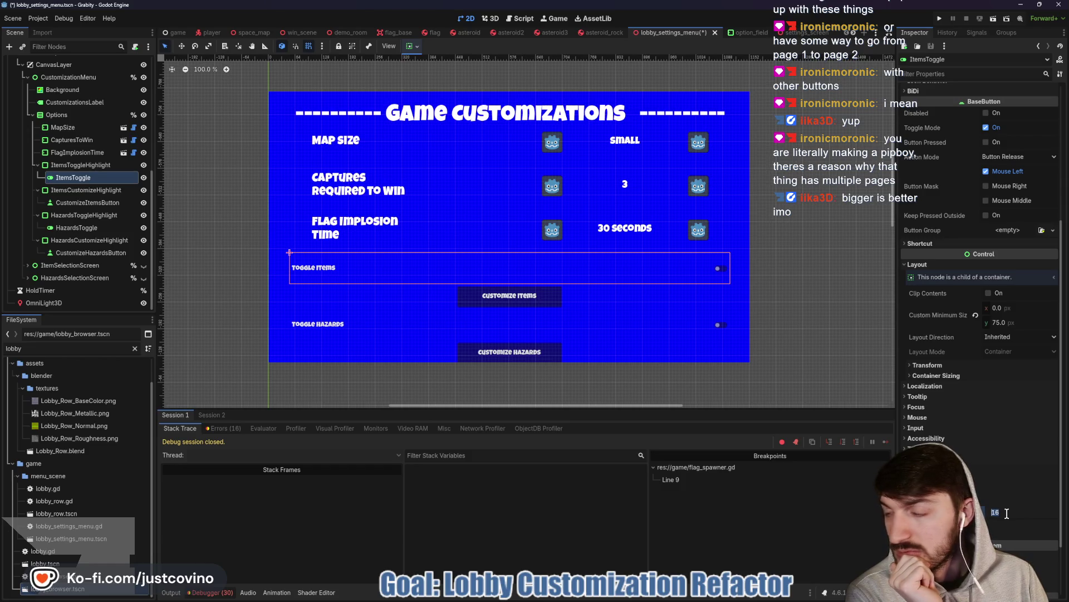
text(24)
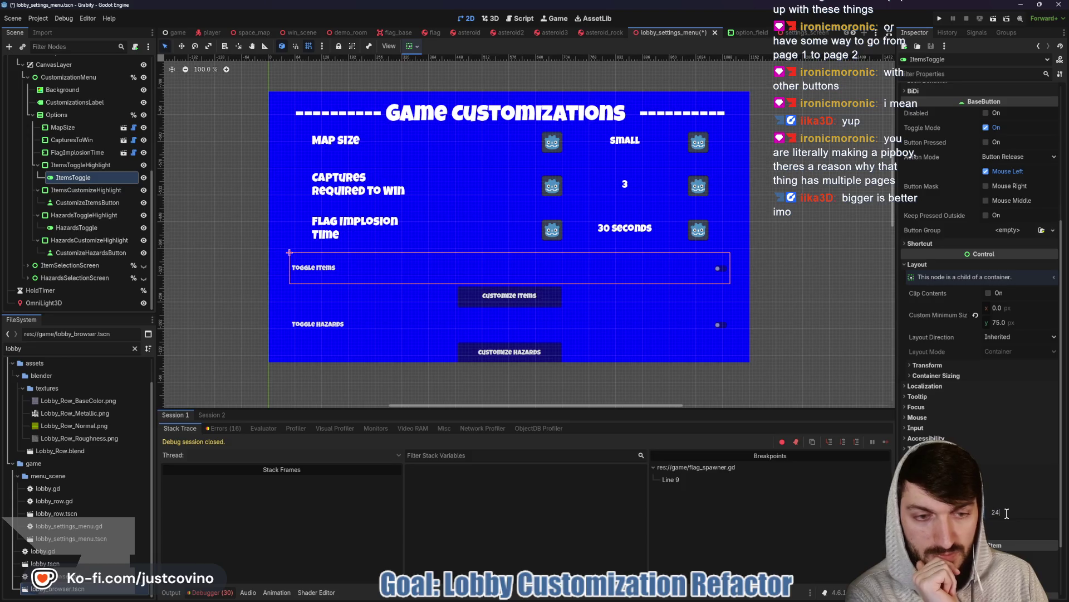
key(Return)
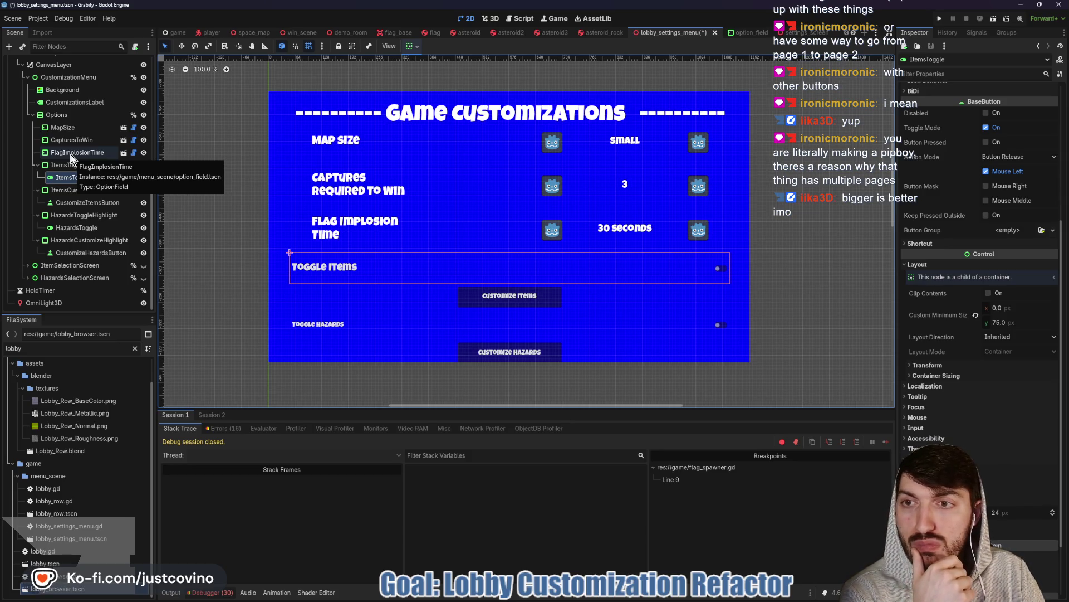
Start adding a new child node under CustomizationMenu with Ctrl+A
click(58, 115)
click(53, 82)
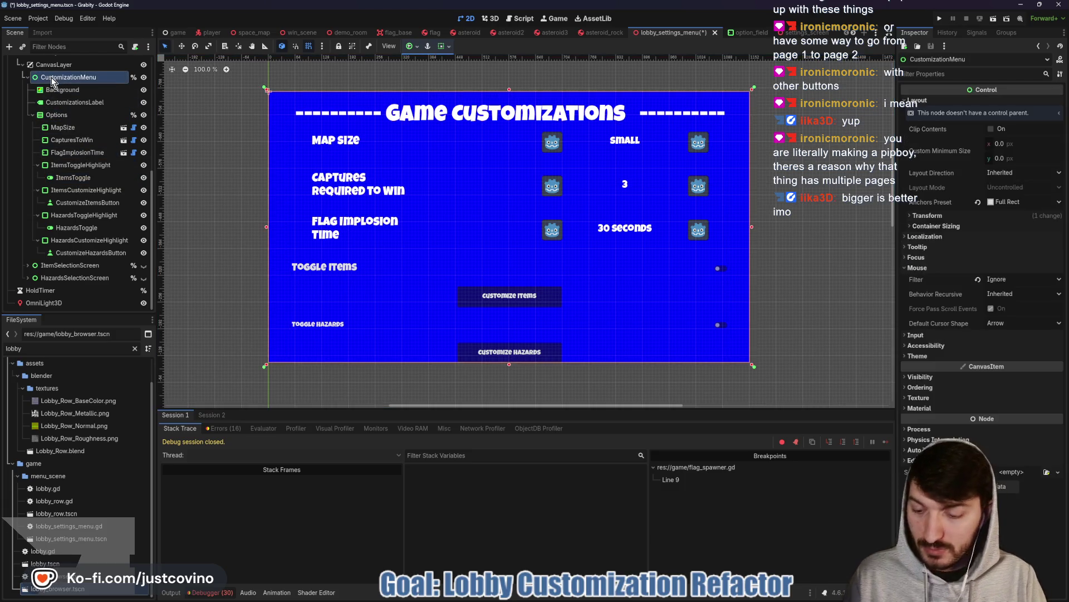
key(ctrl+a)
Search 'scroll' and create a ScrollContainer child node
text(scroll)
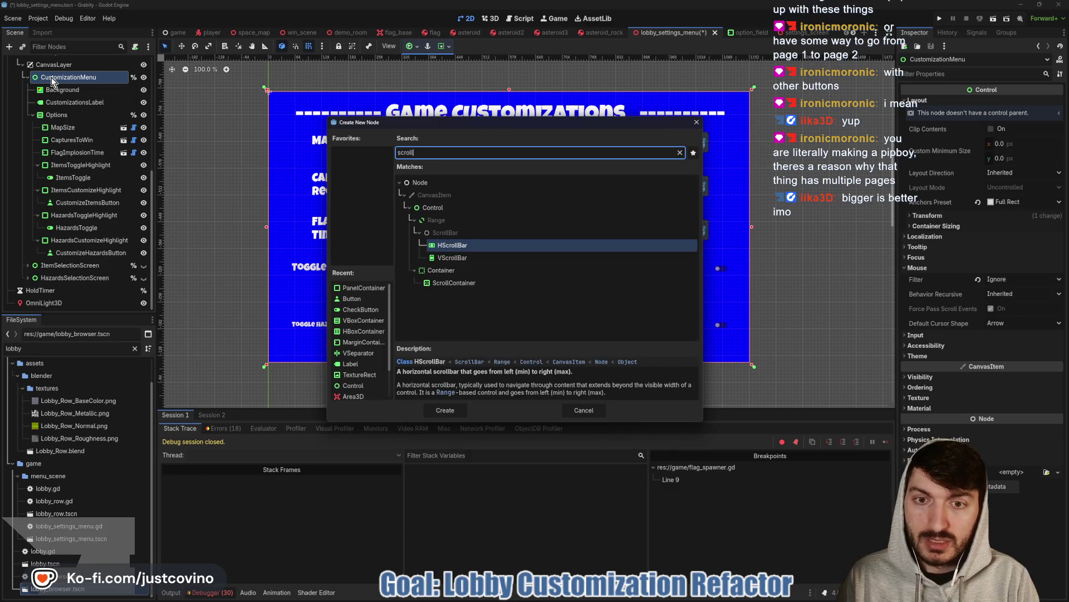
click(465, 283)
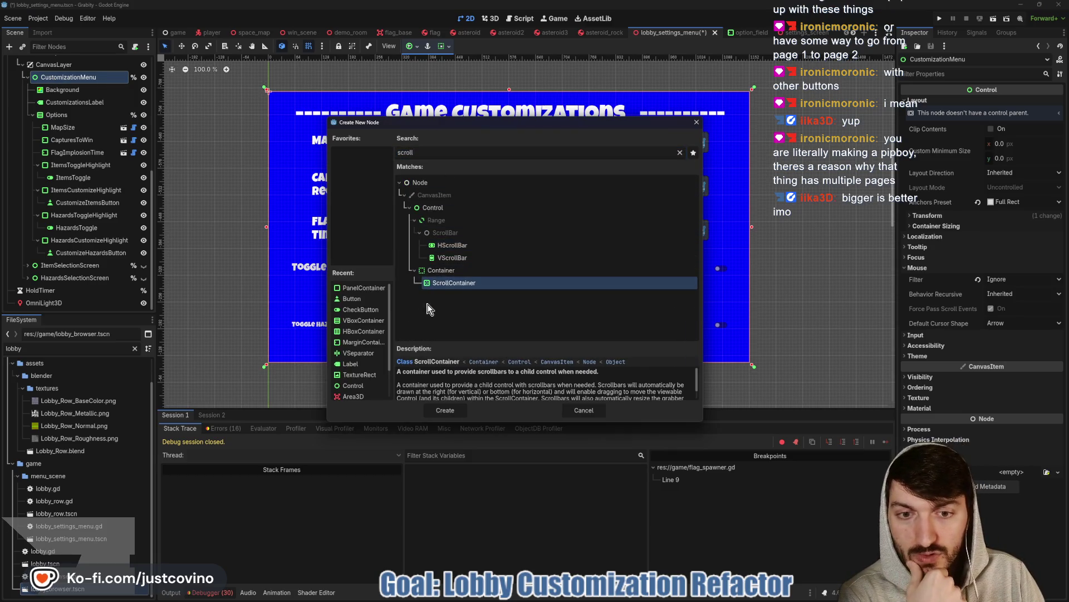
scroll(513, 393, down, 1)
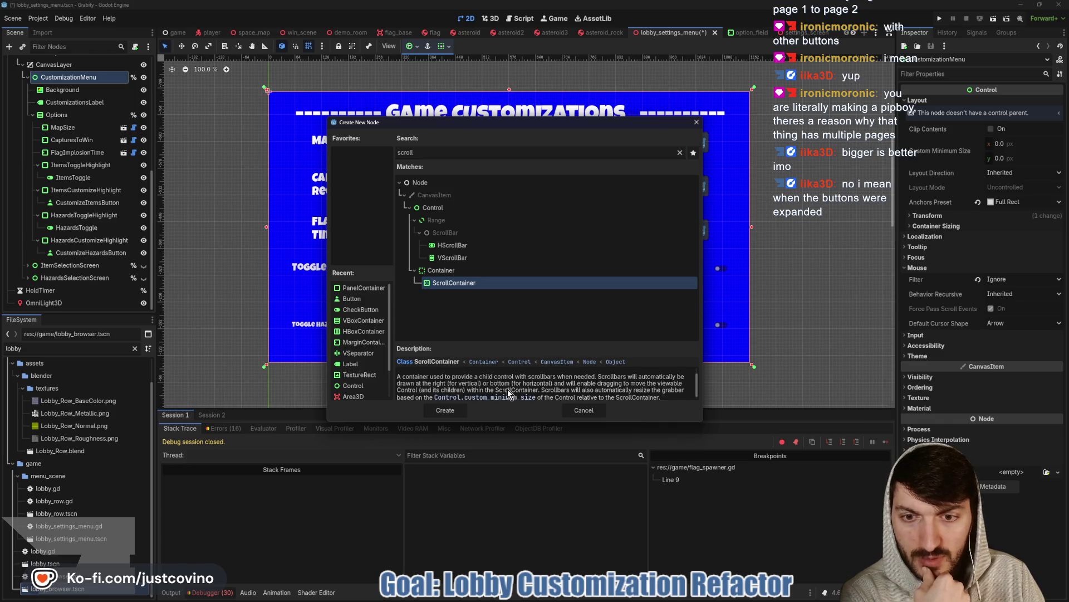
scroll(492, 389, down, 1)
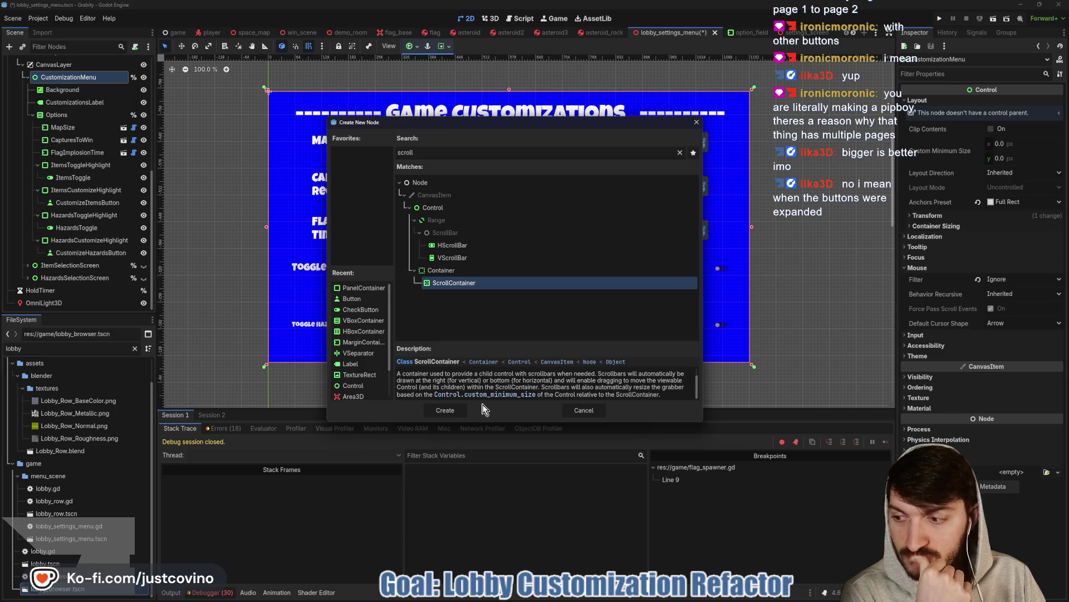
click(443, 412)
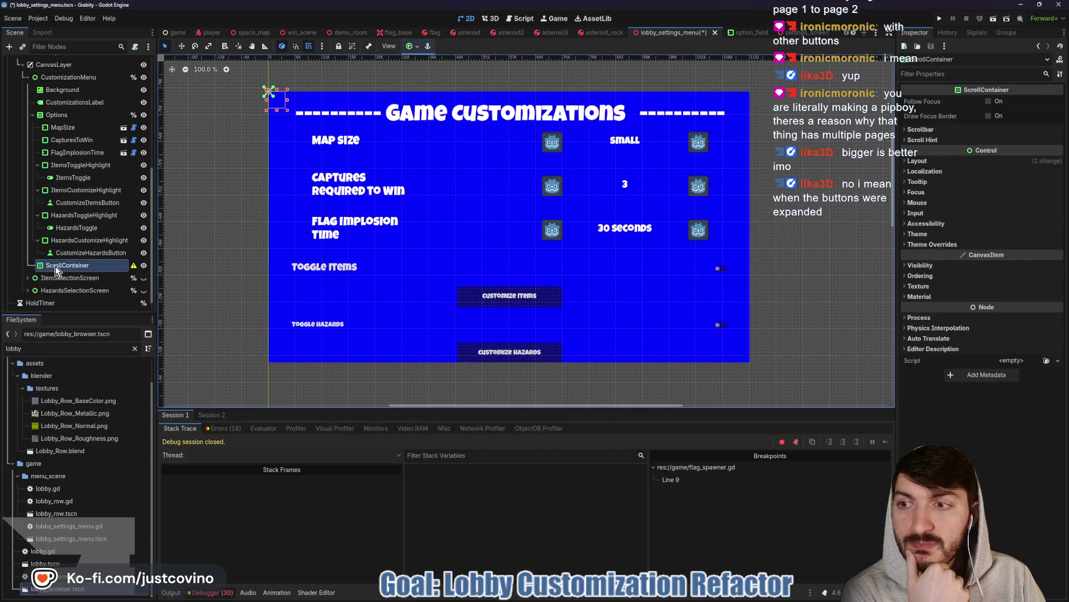
Move ScrollContainer above Options and set its Scroll Hint Mode to Bottom and Right
mouse_move(55, 266)
mouse_down()
mouse_move(36, 98)
mouse_move(38, 110)
mouse_up()
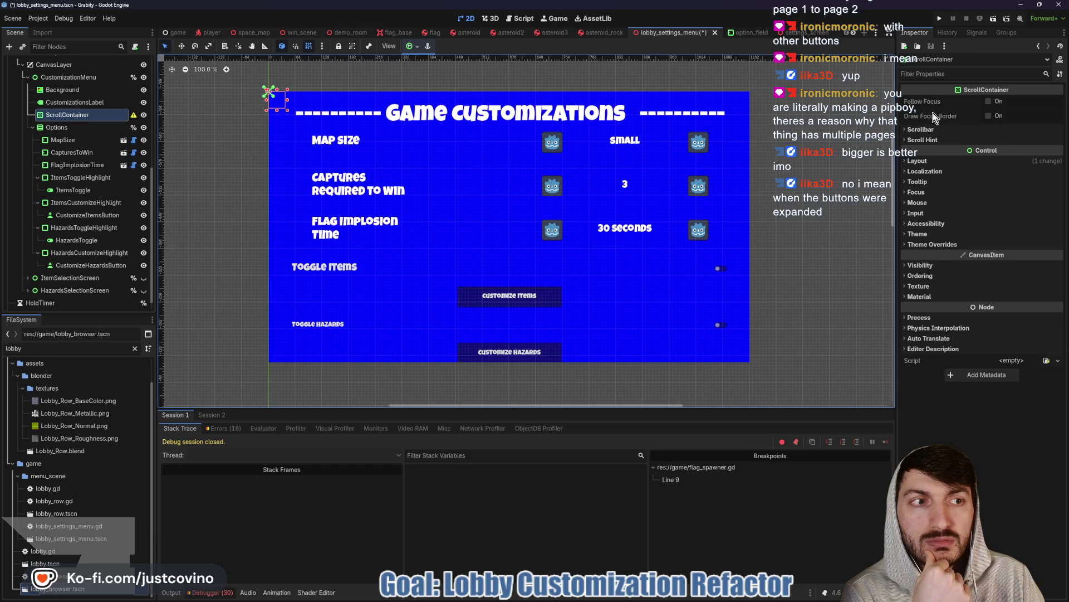
click(930, 161)
click(938, 141)
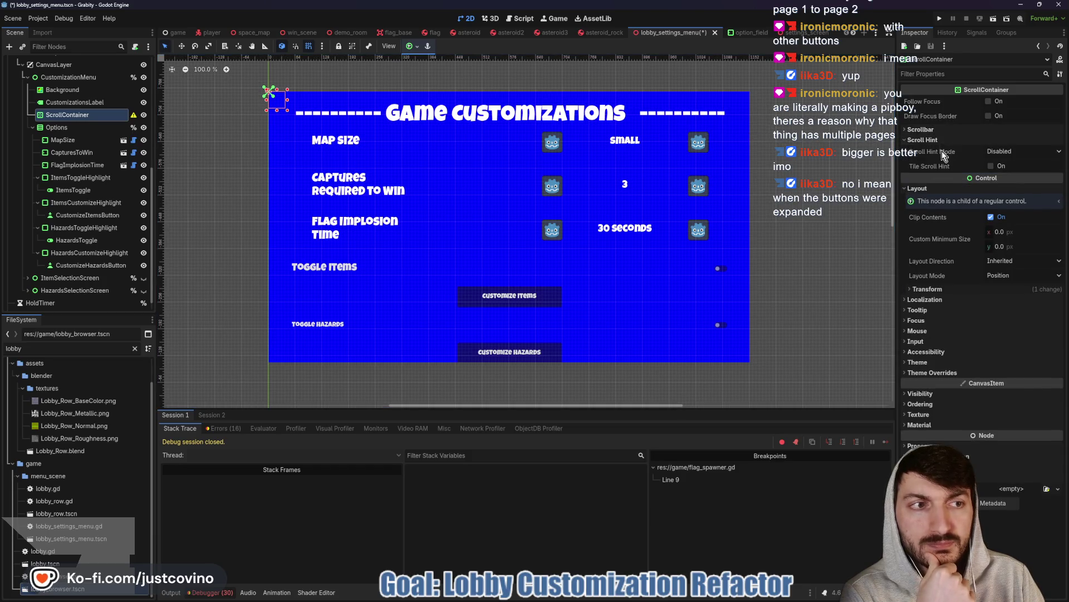
click(1020, 151)
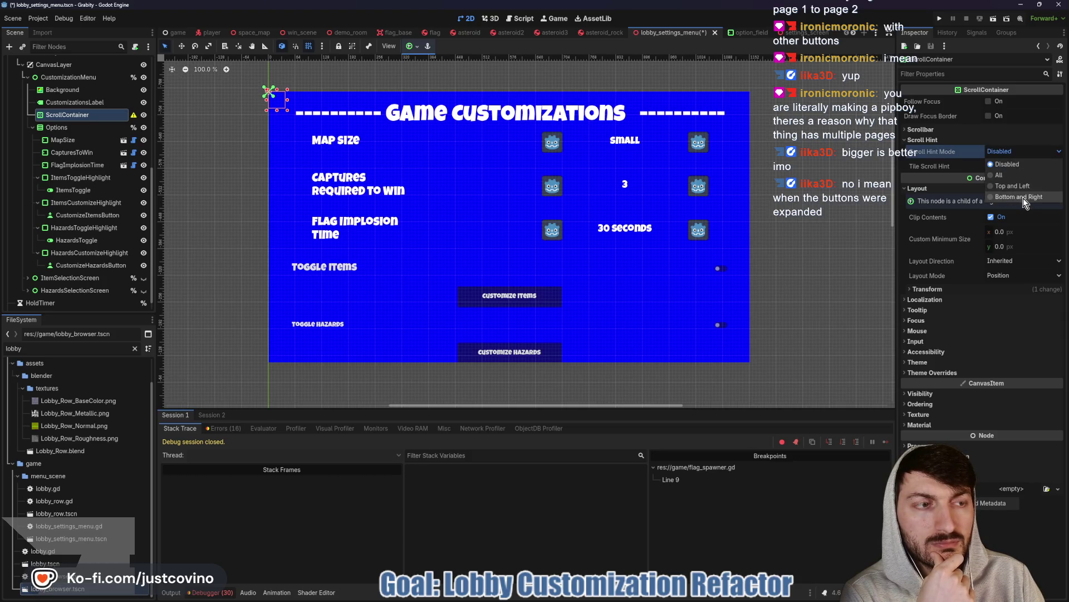
click(1018, 152)
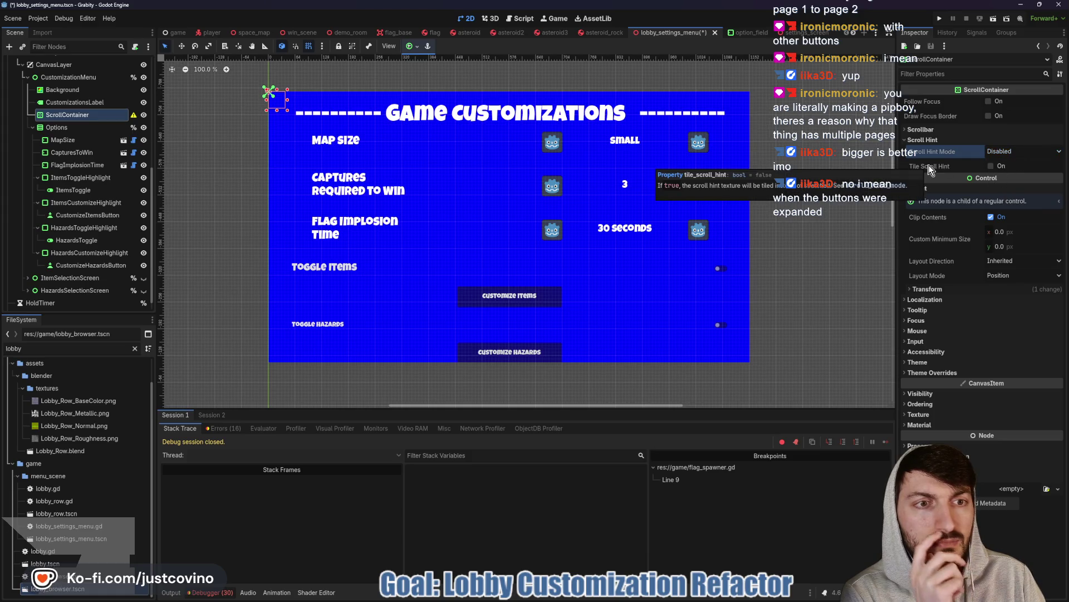
click(1002, 153)
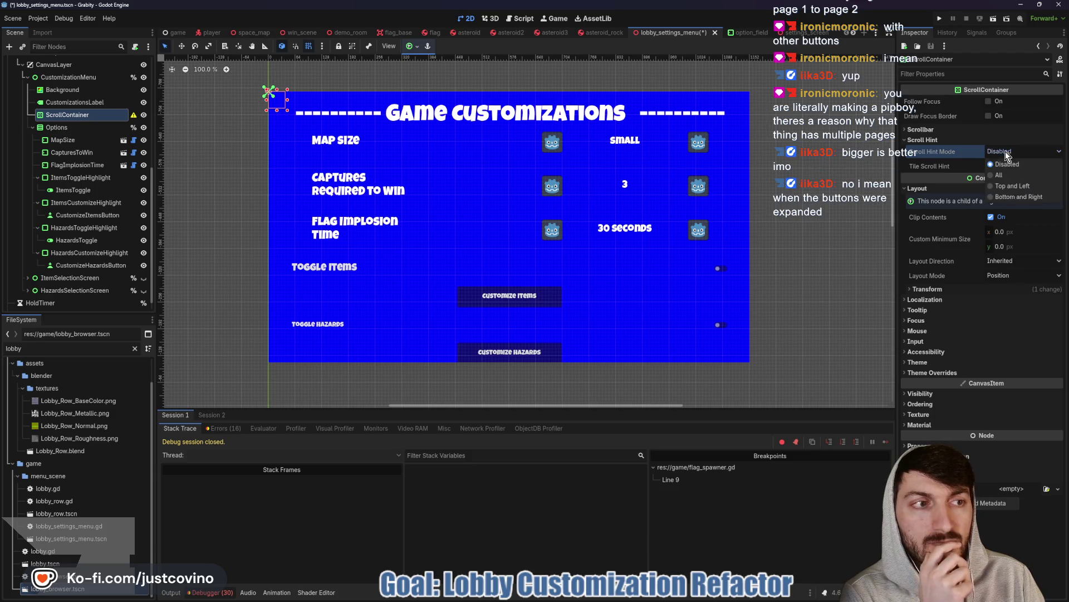
click(1014, 196)
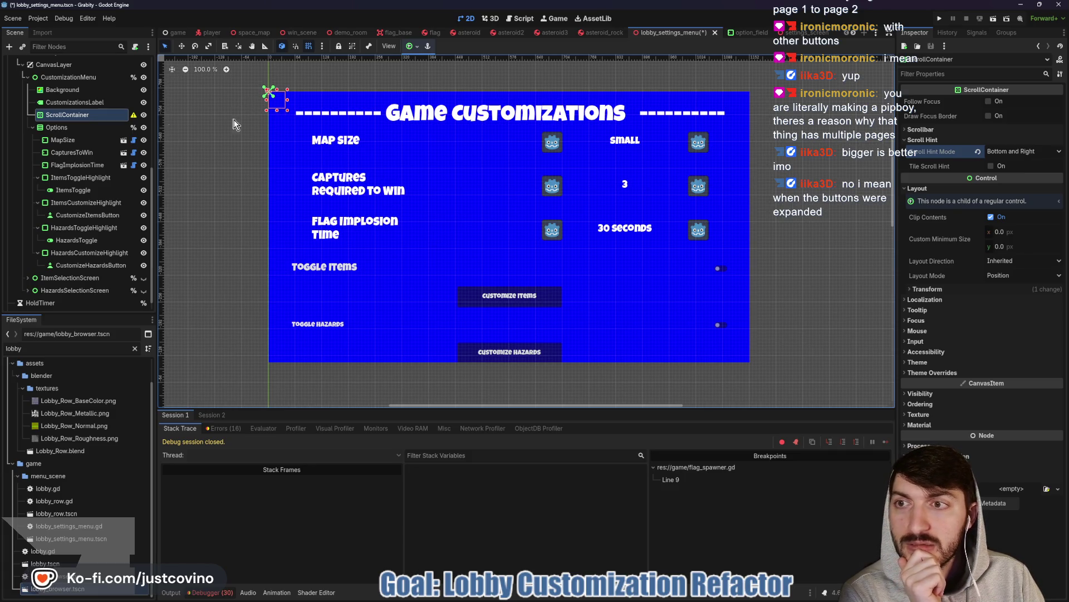
Check the Options node's layout properties, then reselect ScrollContainer
click(290, 123)
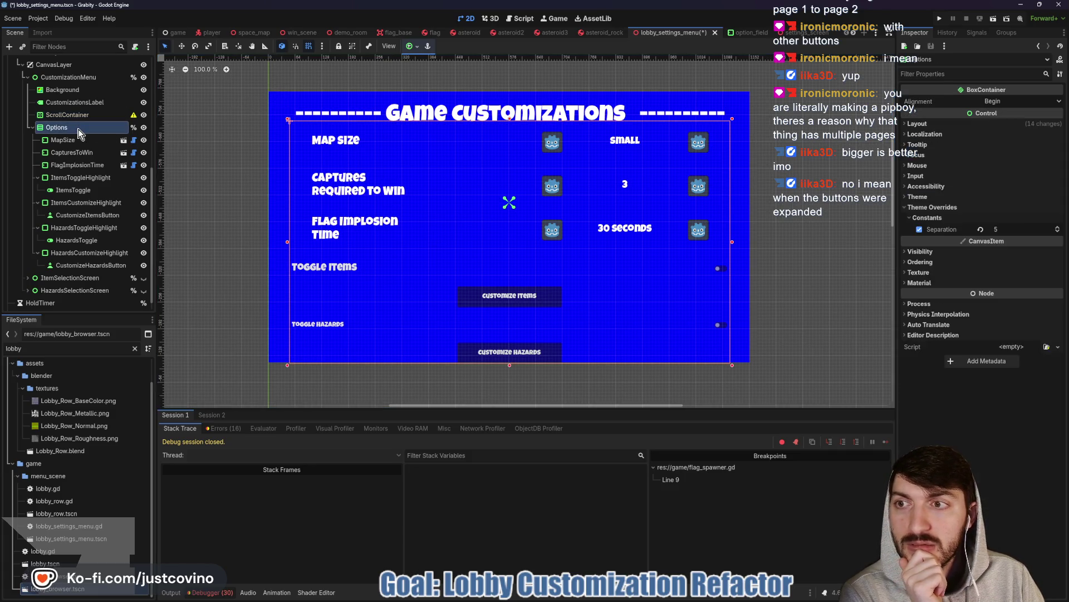
click(928, 126)
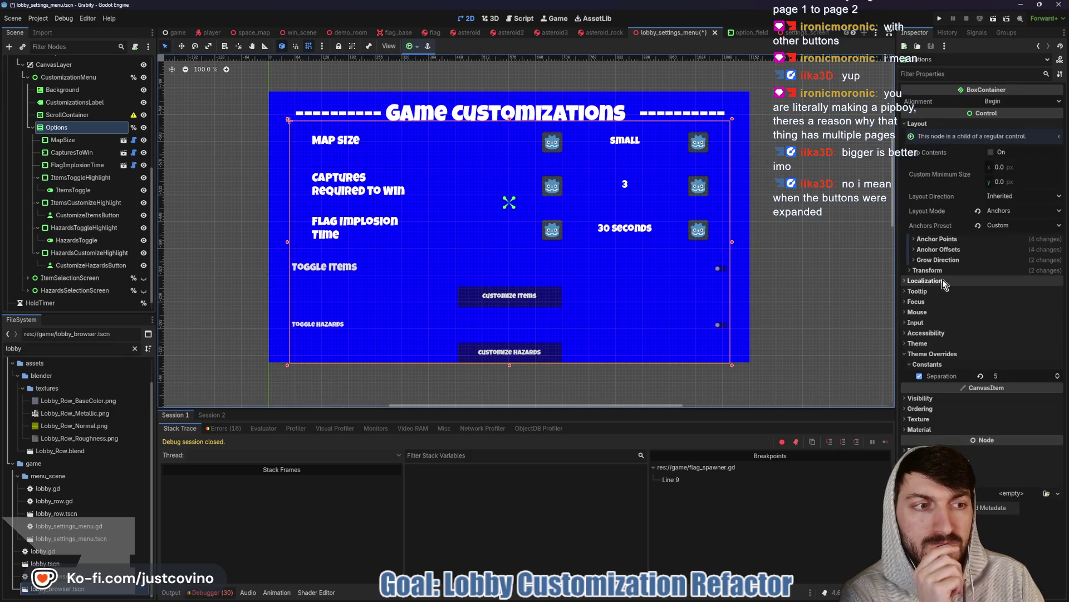
click(67, 115)
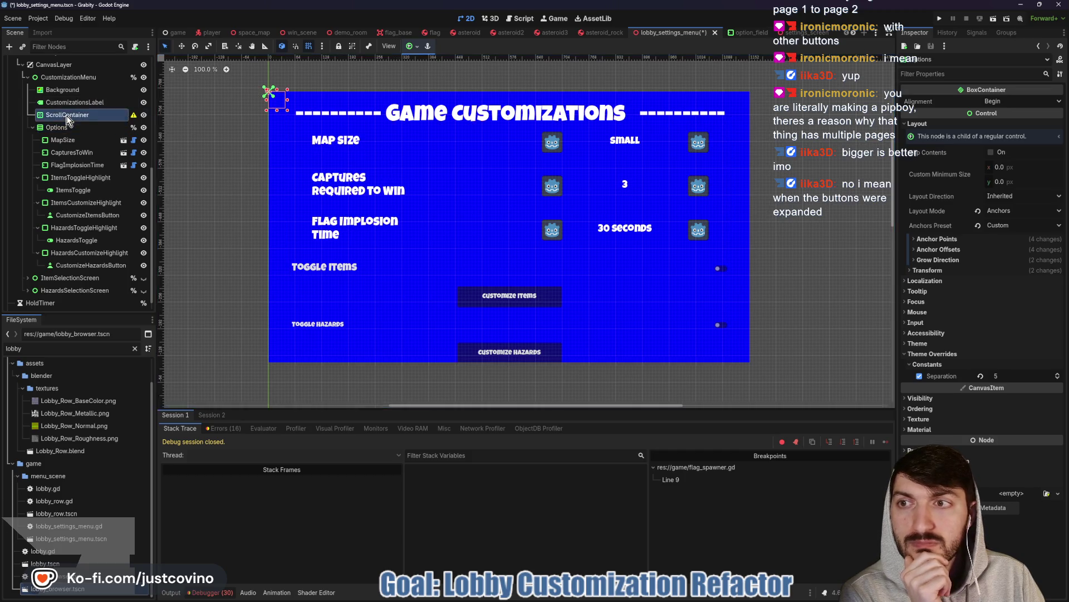
Apply the Center anchor preset to ScrollContainer
click(413, 47)
click(430, 92)
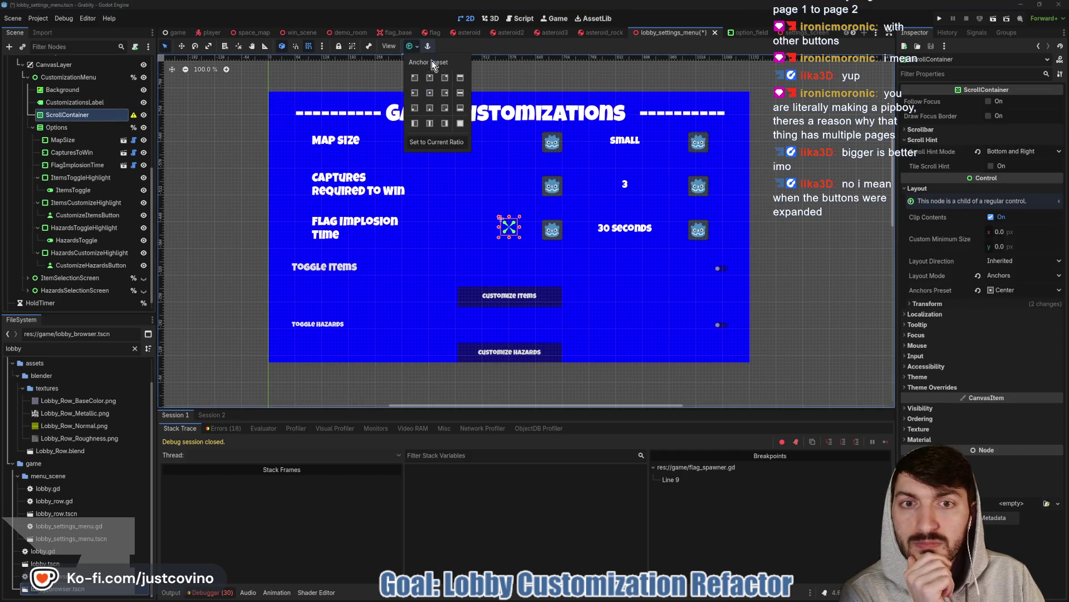
click(619, 140)
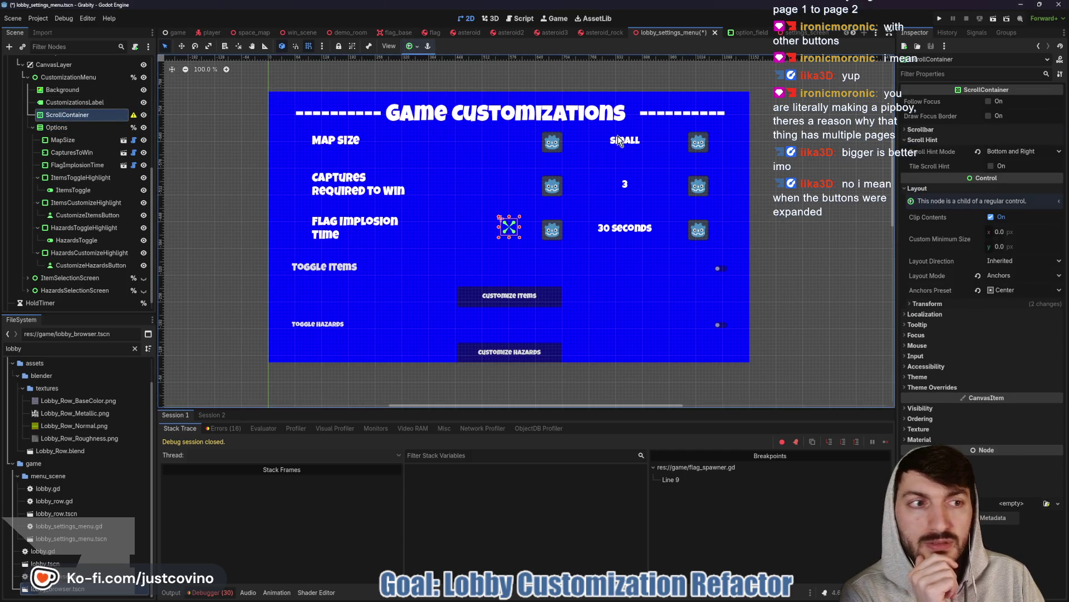
click(928, 304)
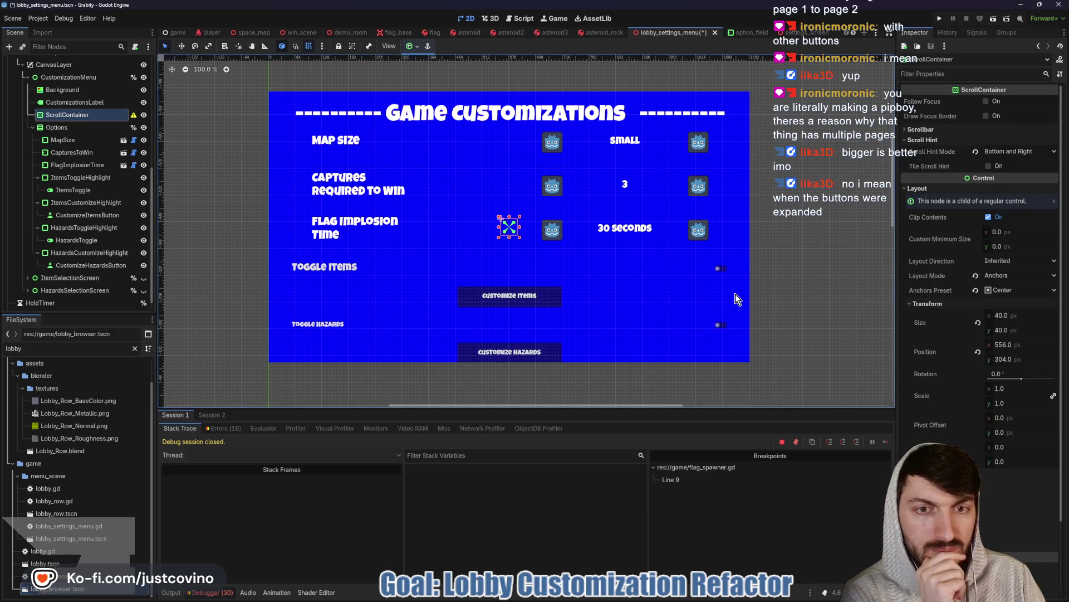
Resize ScrollContainer to 1024 × 1128 over the option rows and nest Options inside it
drag(500, 220, 299, 125)
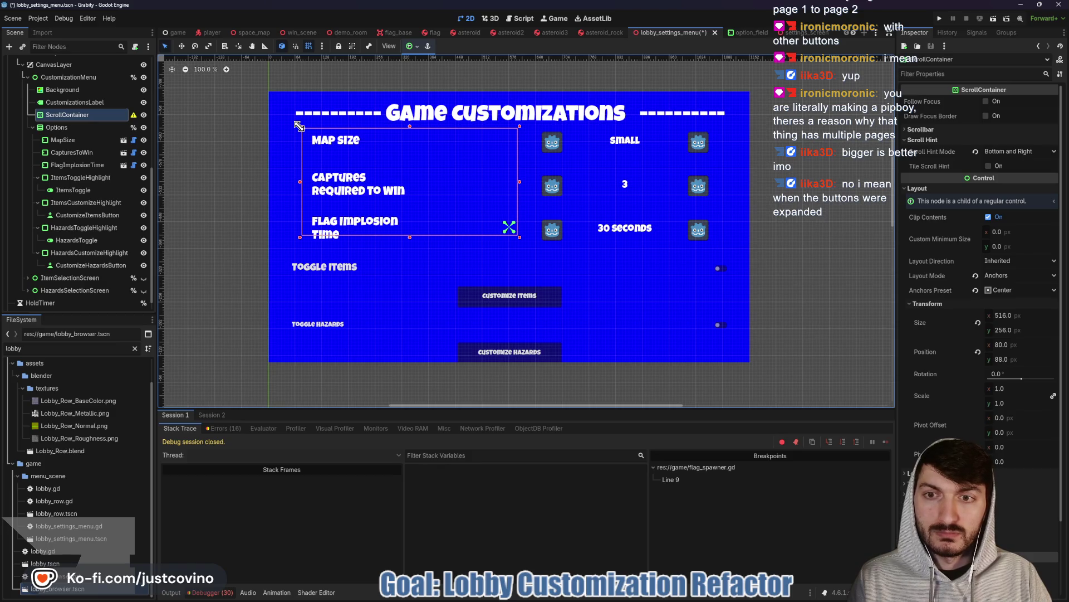
drag(299, 126, 296, 126)
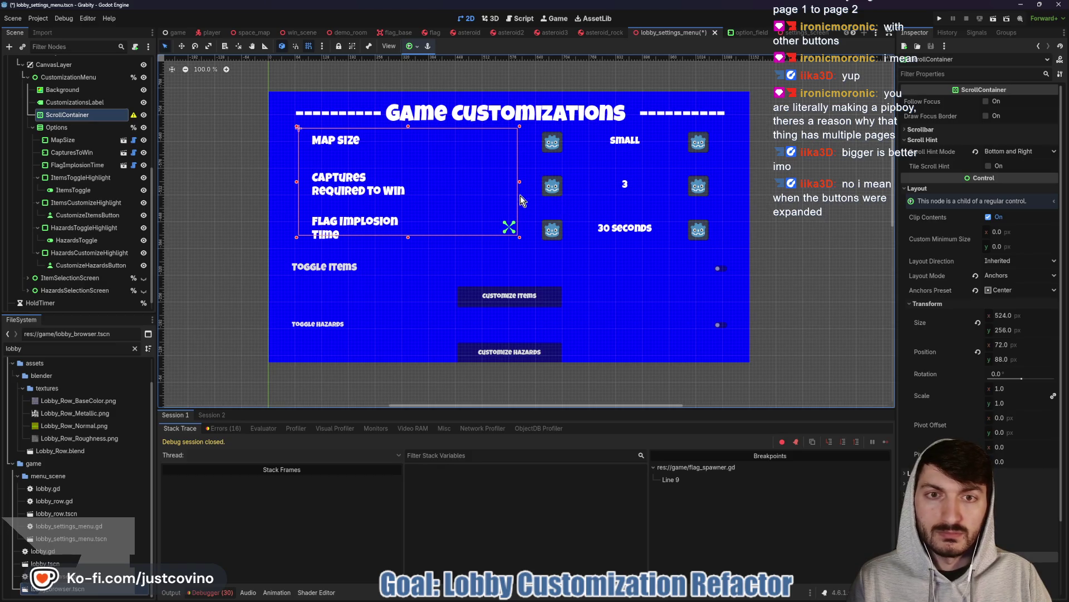
drag(521, 182, 728, 185)
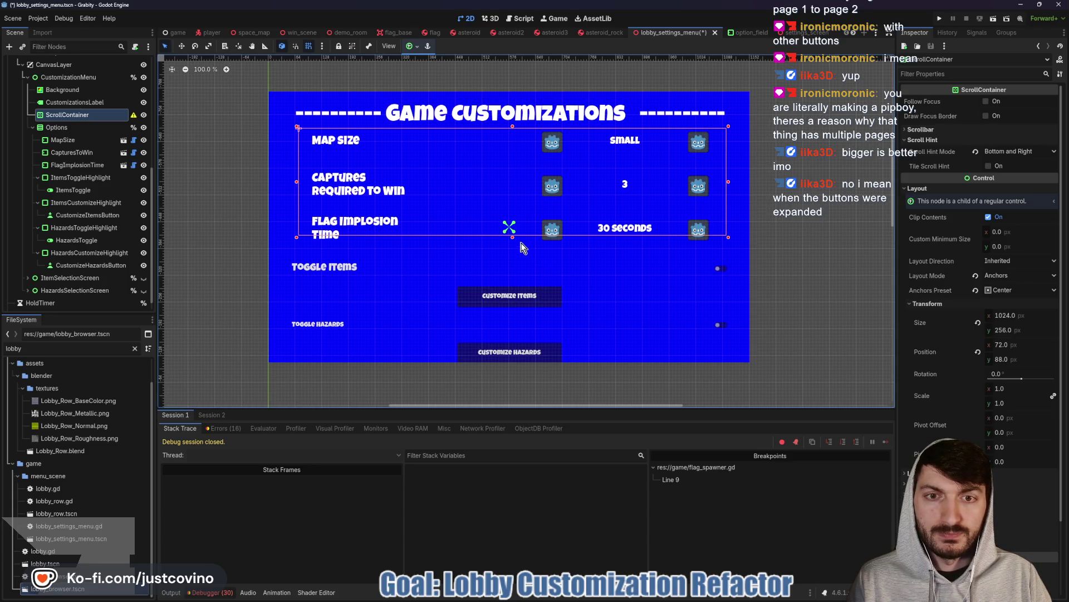
mouse_move(513, 238)
mouse_down()
mouse_move(504, 466)
mouse_move(523, 598)
mouse_up()
scroll(537, 282, down, 3)
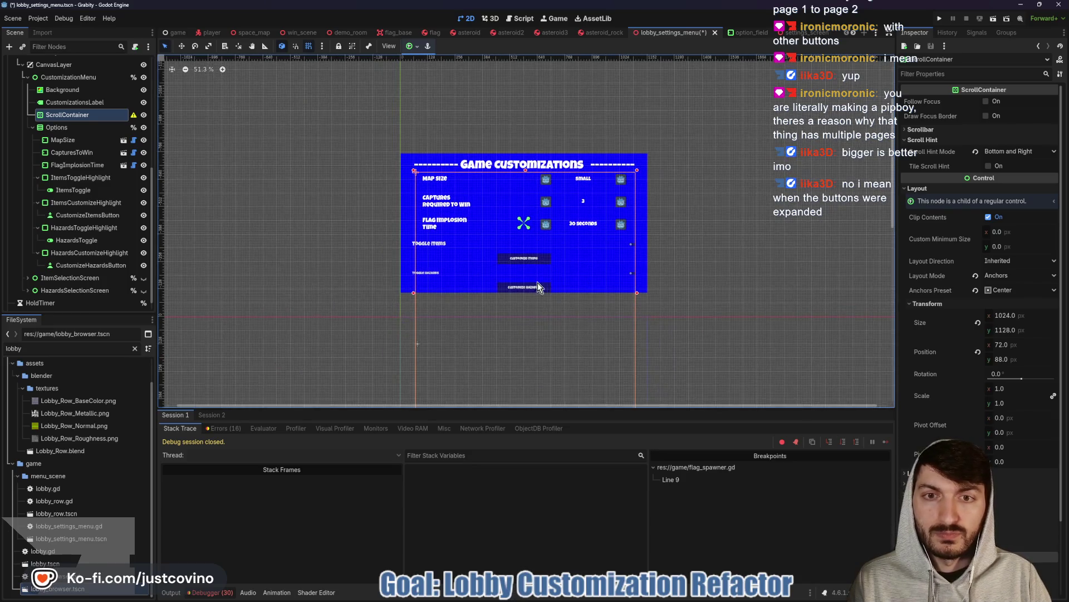
drag(62, 127, 65, 115)
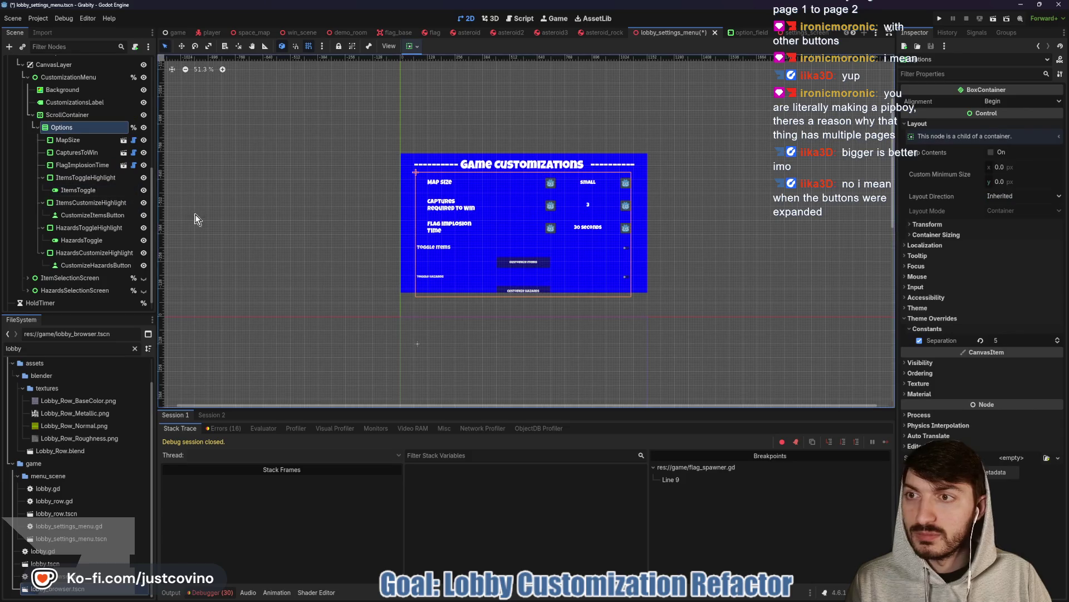
Duplicate the FlagImplosionTime option and delete the ItemsToggleHighlight node
scroll(563, 246, up, 3)
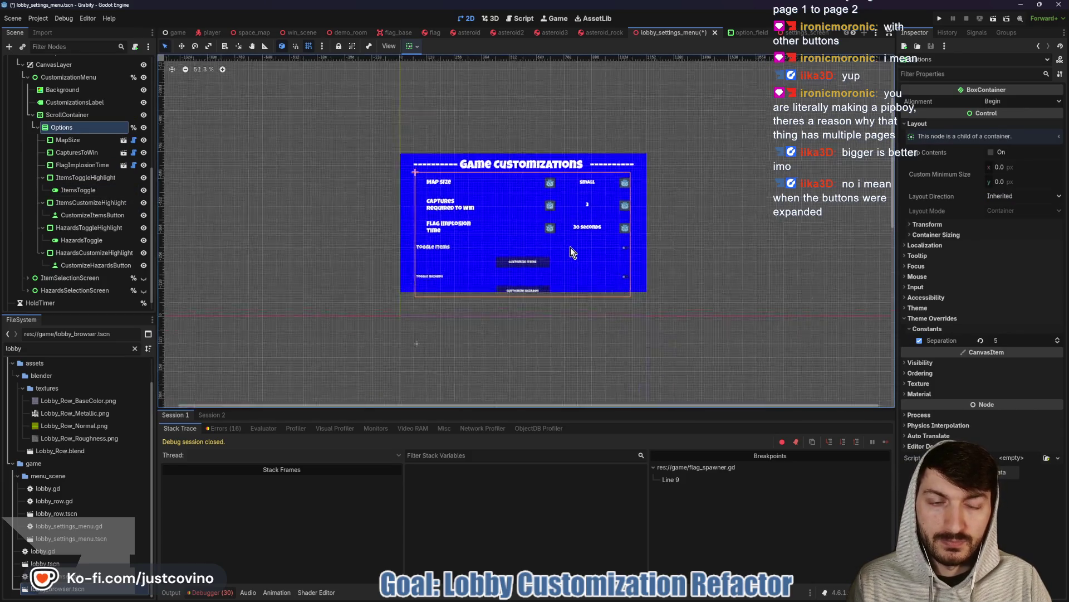
click(551, 217)
scroll(551, 217, down, 1)
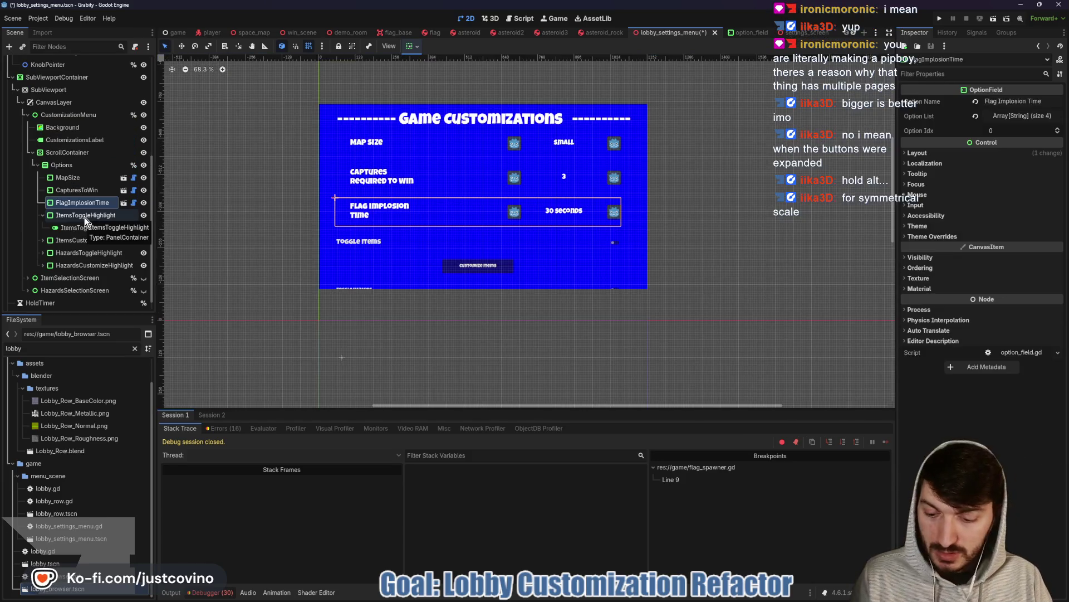
key(ctrl+d)
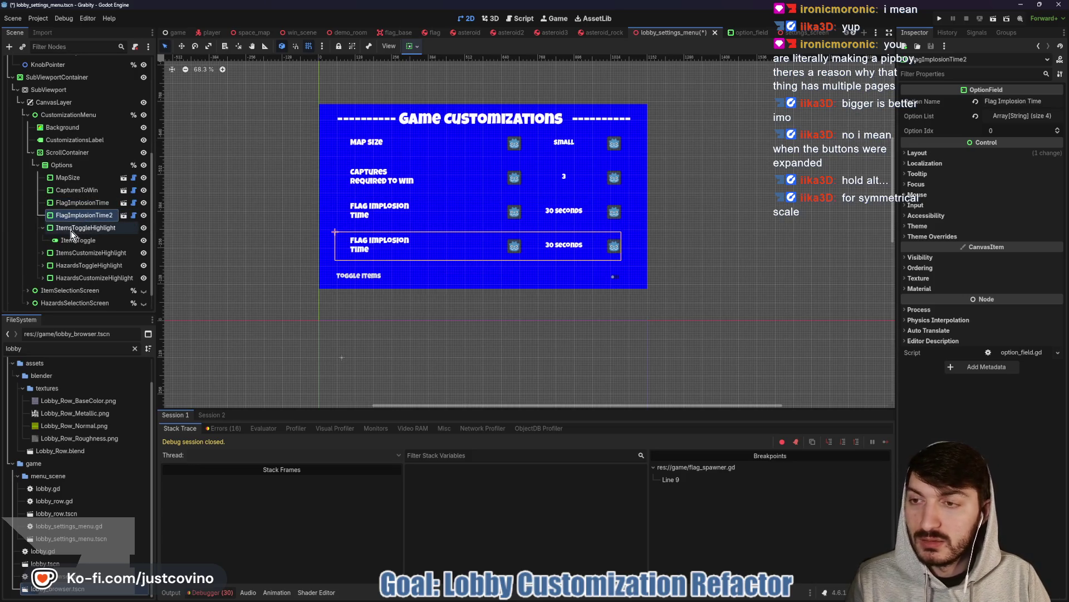
click(71, 230)
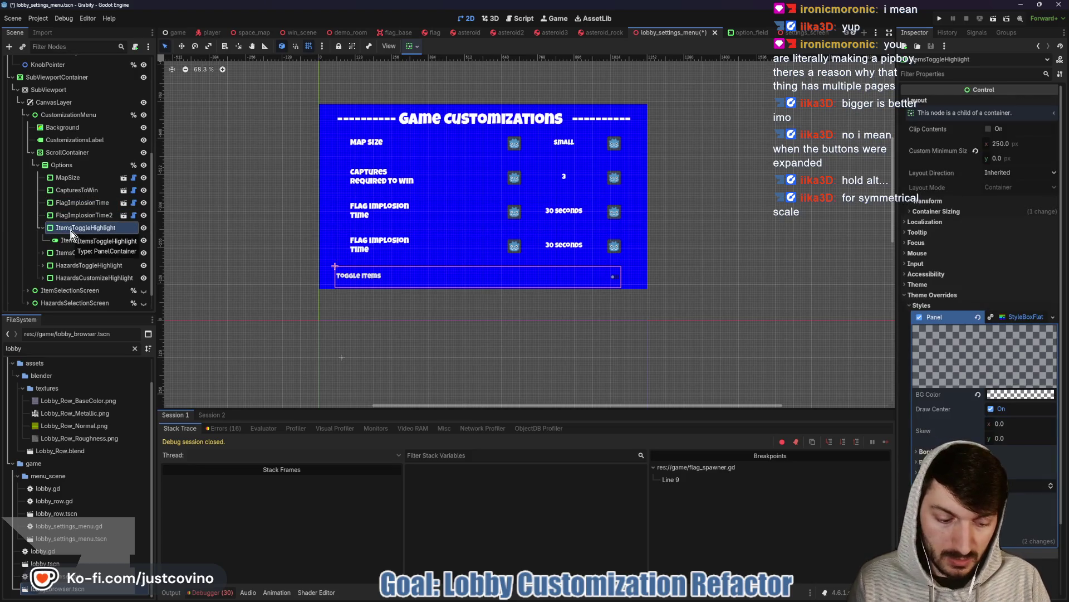
key(Delete)
click(496, 300)
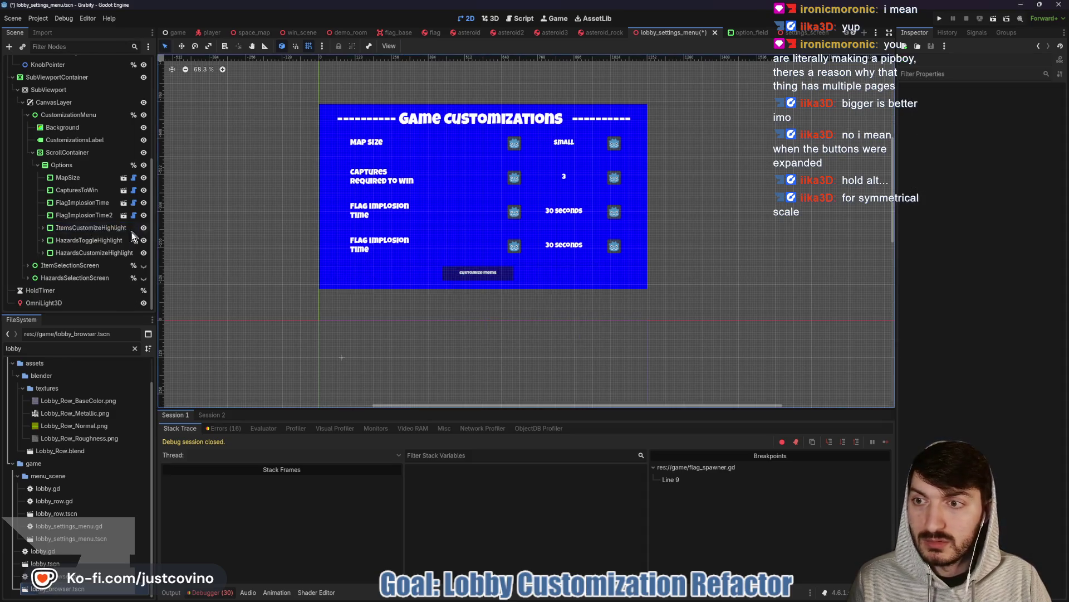
Rename the duplicate node ItemsToggle and set its Option Name to 'Items Toggle'
double_click(78, 215)
text(Items)
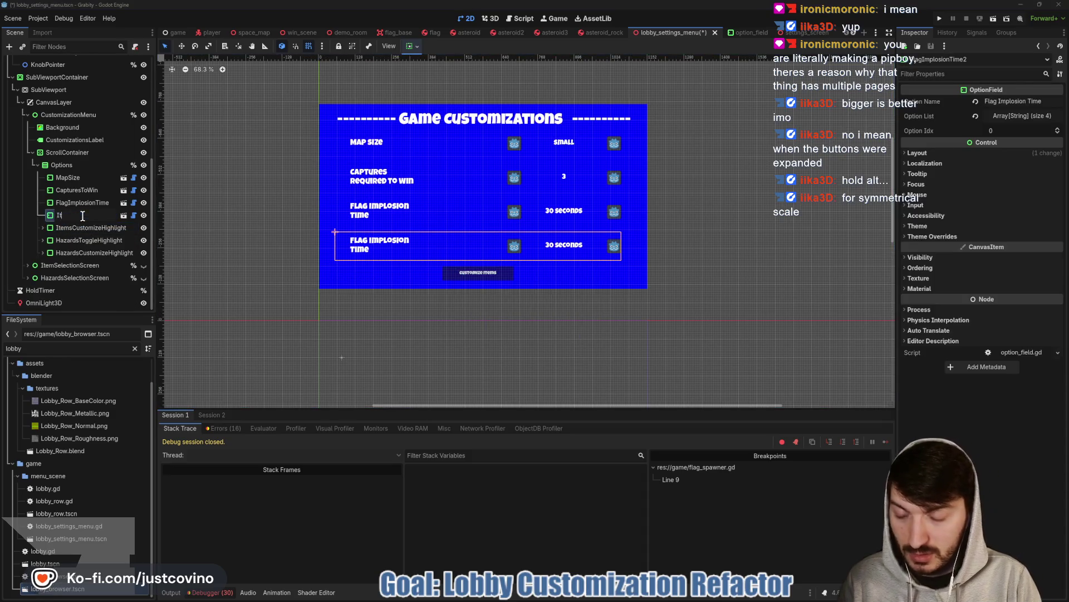
text(Toggle)
key(Return)
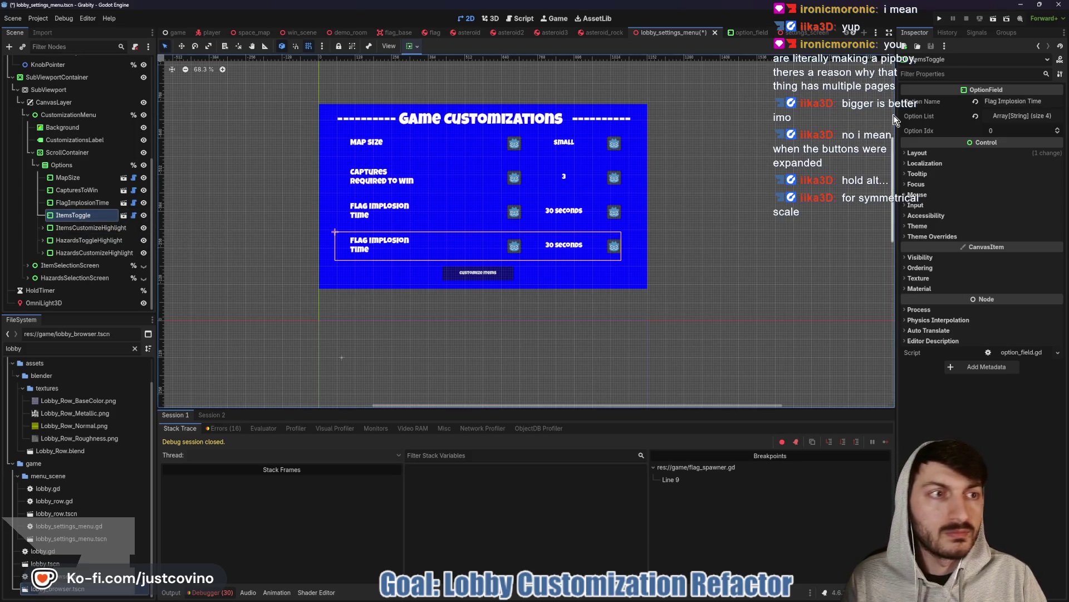
drag(1053, 98, 967, 101)
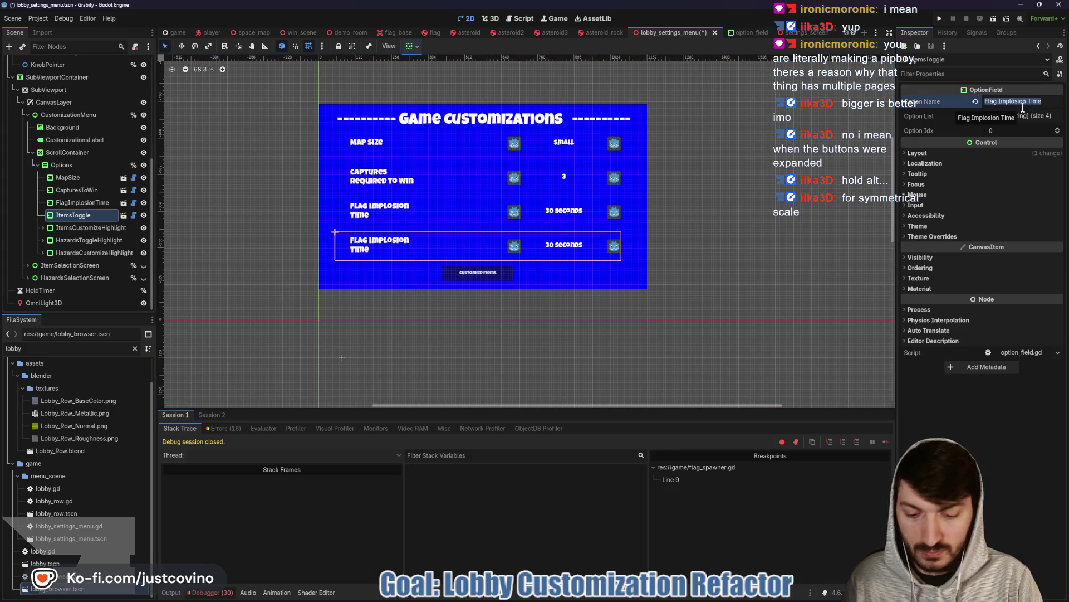
text(Items T)
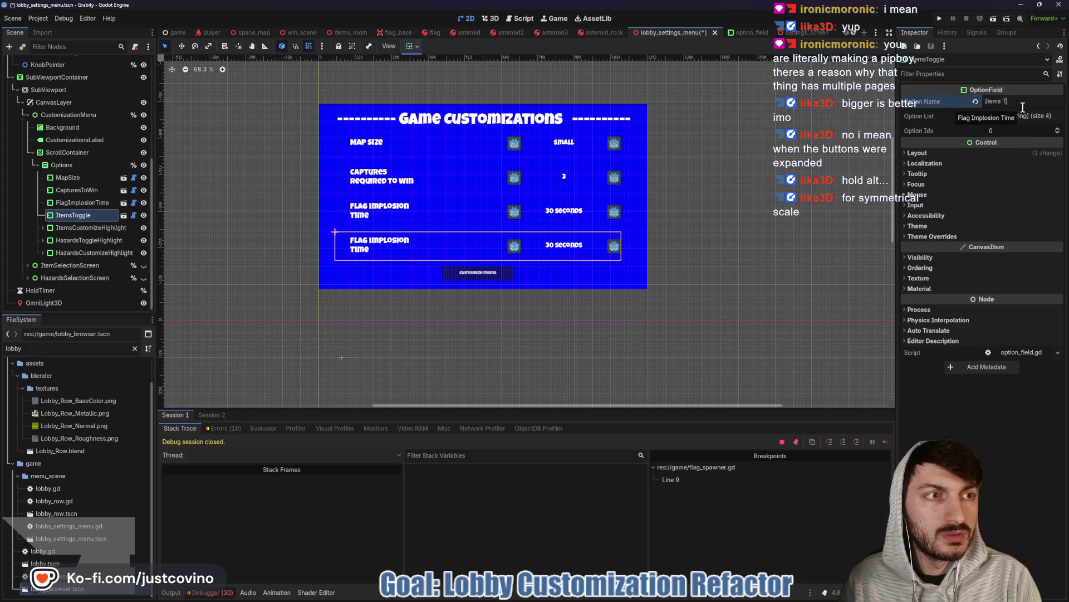
text(oggle)
key(Return)
Trim the option list to two entries, ENABLED and DISABLED, and save the scene
click(1038, 117)
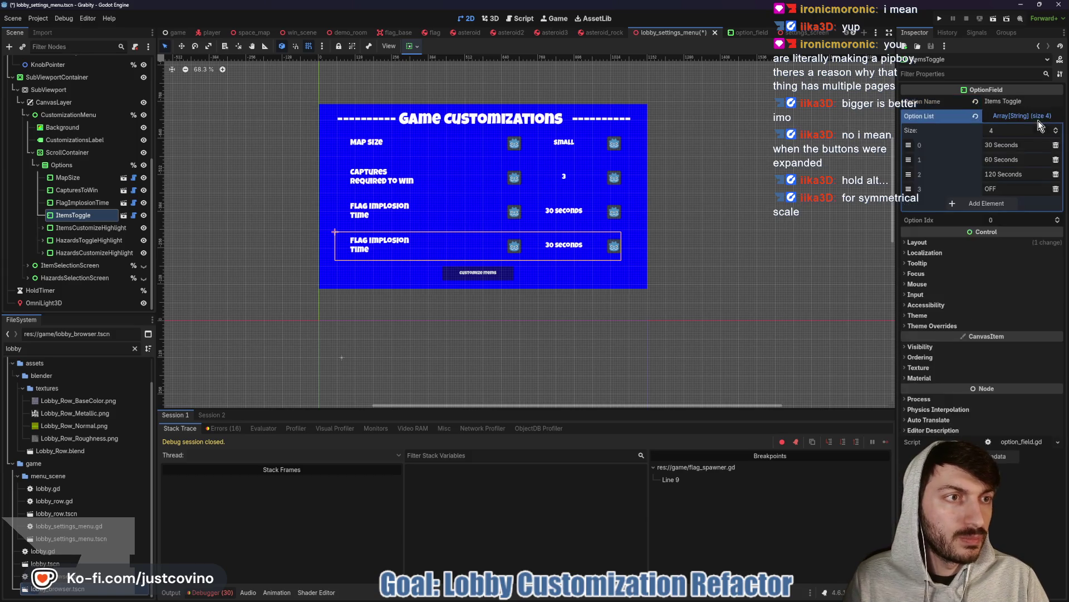
click(1055, 145)
click(1056, 144)
click(1033, 145)
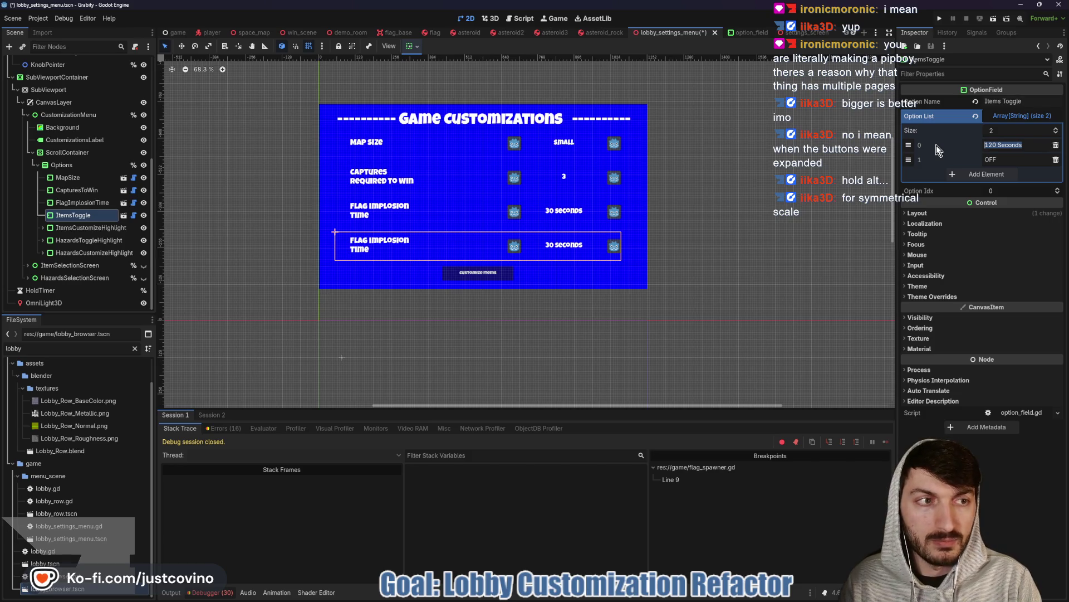
text(ENABLED)
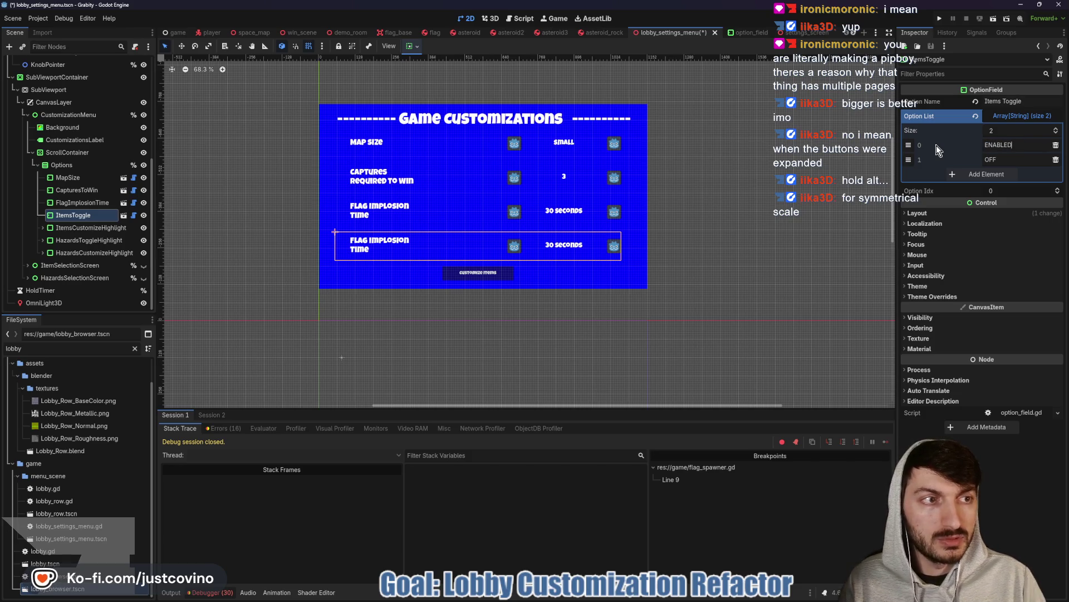
key(Tab)
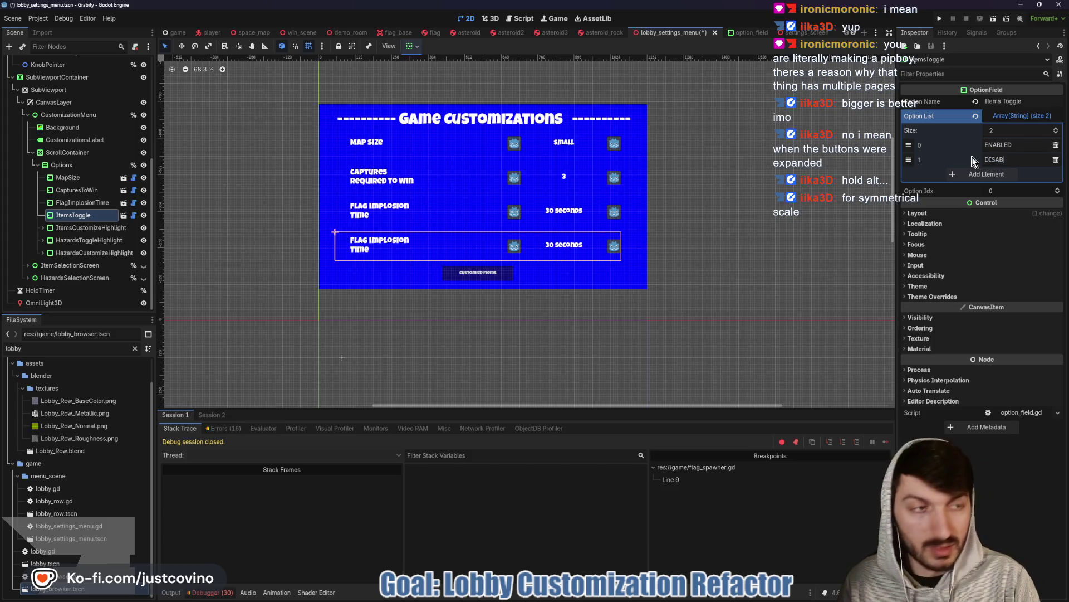
click(1025, 115)
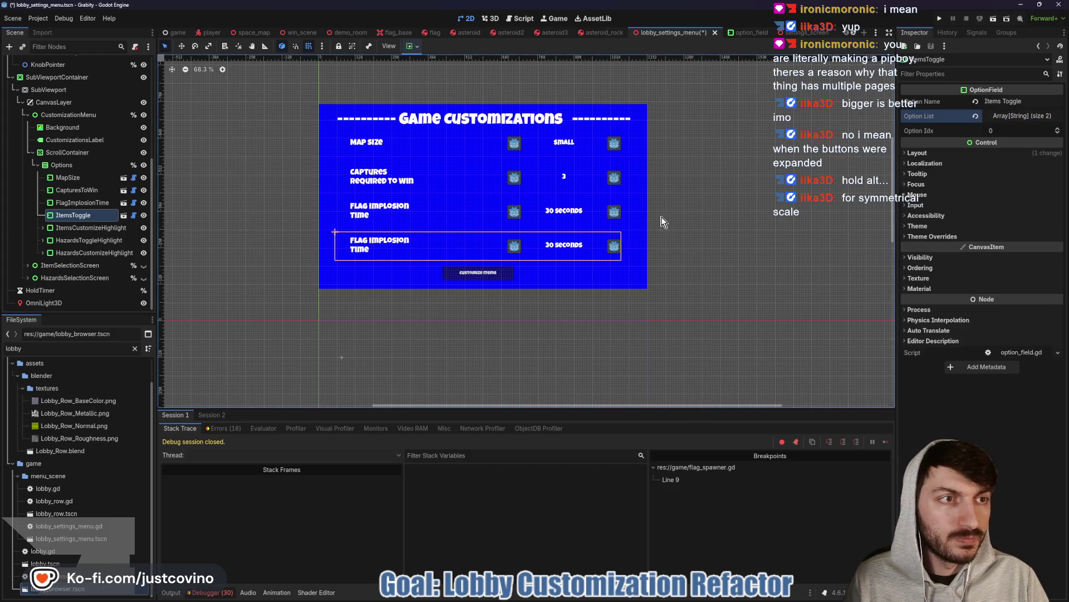
key(ctrl+s)
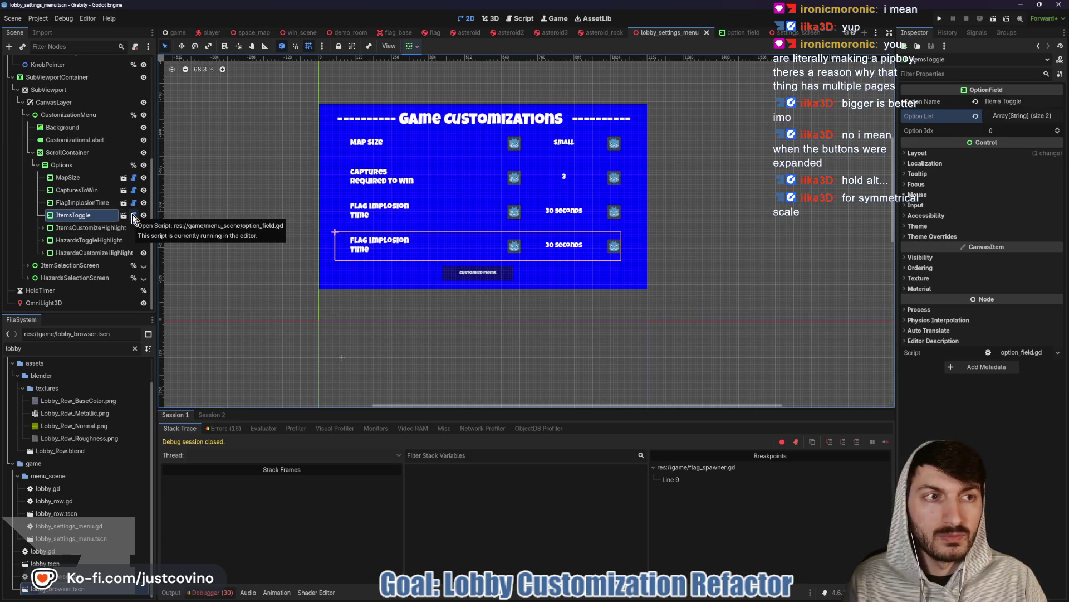
click(134, 216)
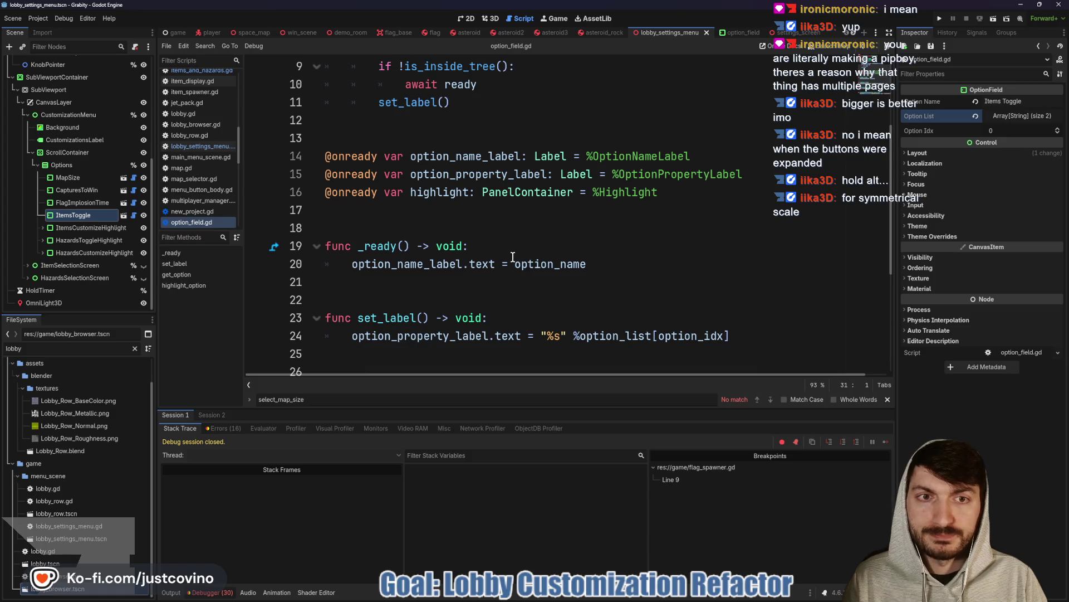
Scroll through option_field.gd, then return to the 2D view with HazardsToggleHighlight selected
scroll(512, 257, down, 3)
click(441, 274)
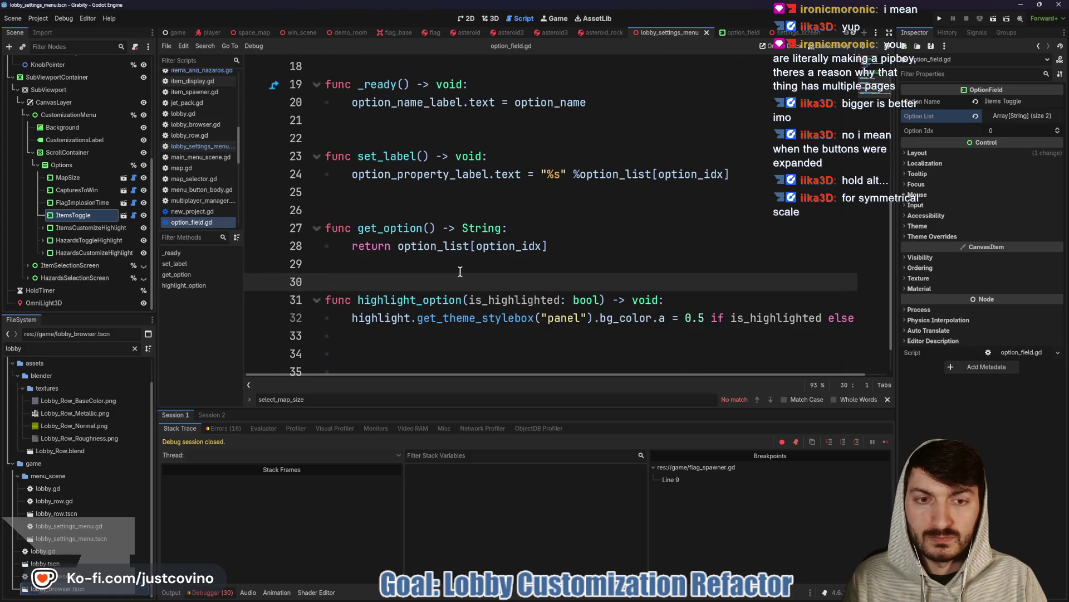
scroll(266, 234, up, 5)
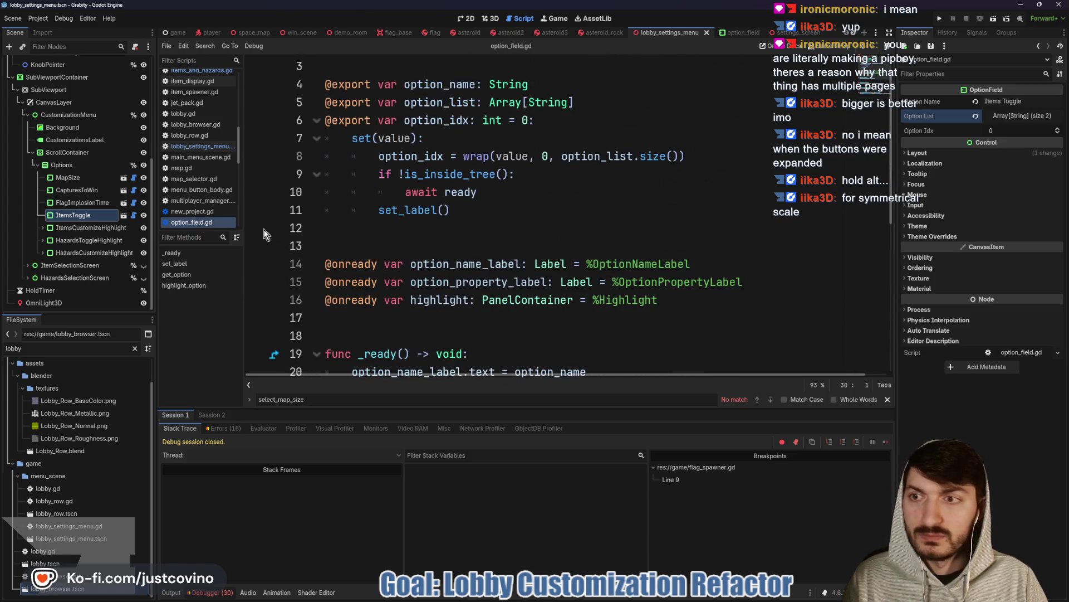
click(79, 239)
click(466, 18)
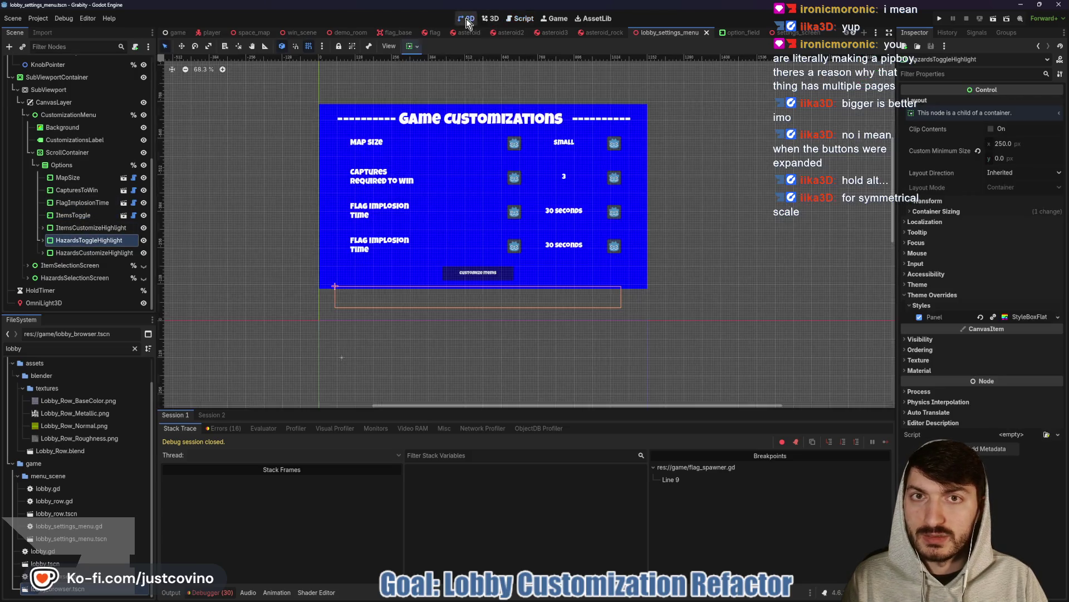
Duplicate ItemsToggle below ItemsCustomizeHighlight and rename the copy HazardsToggle
click(63, 216)
key(ctrl+d)
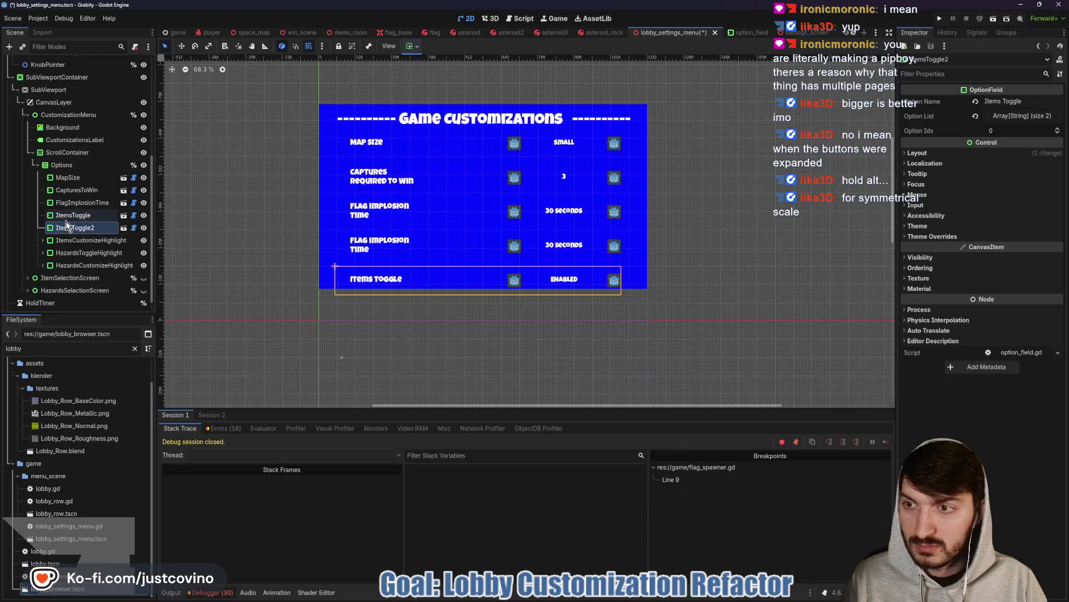
mouse_move(72, 227)
mouse_down()
mouse_move(50, 258)
mouse_move(50, 249)
mouse_up()
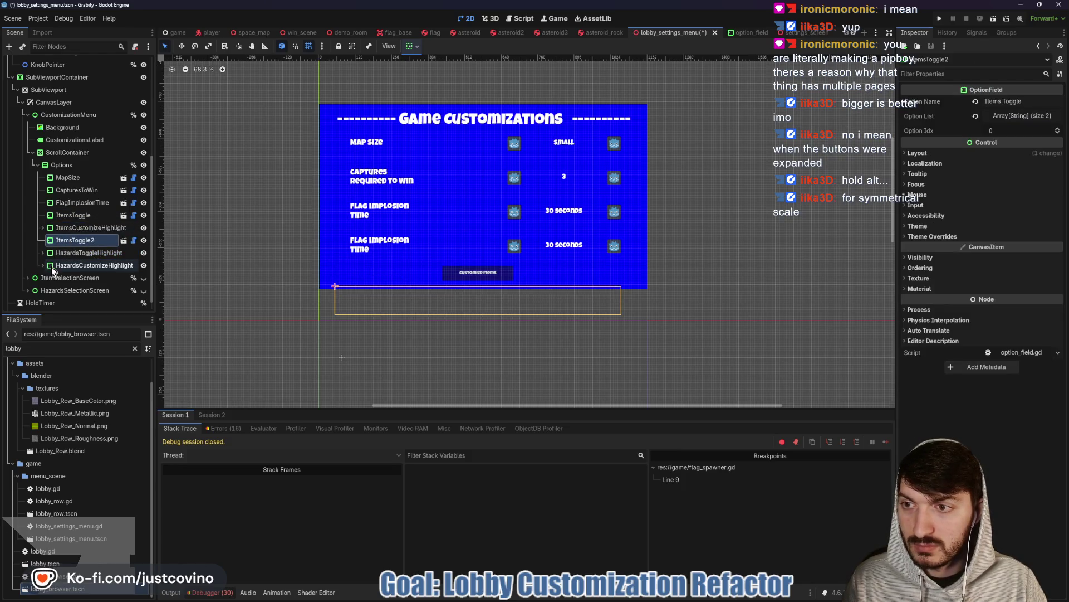
double_click(89, 242)
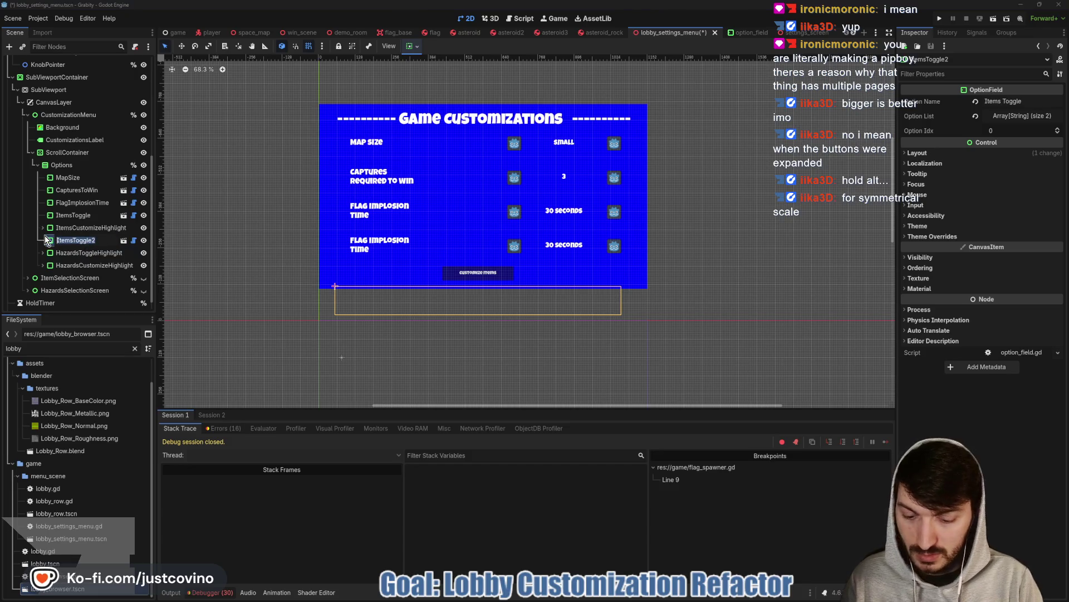
text(Hazar)
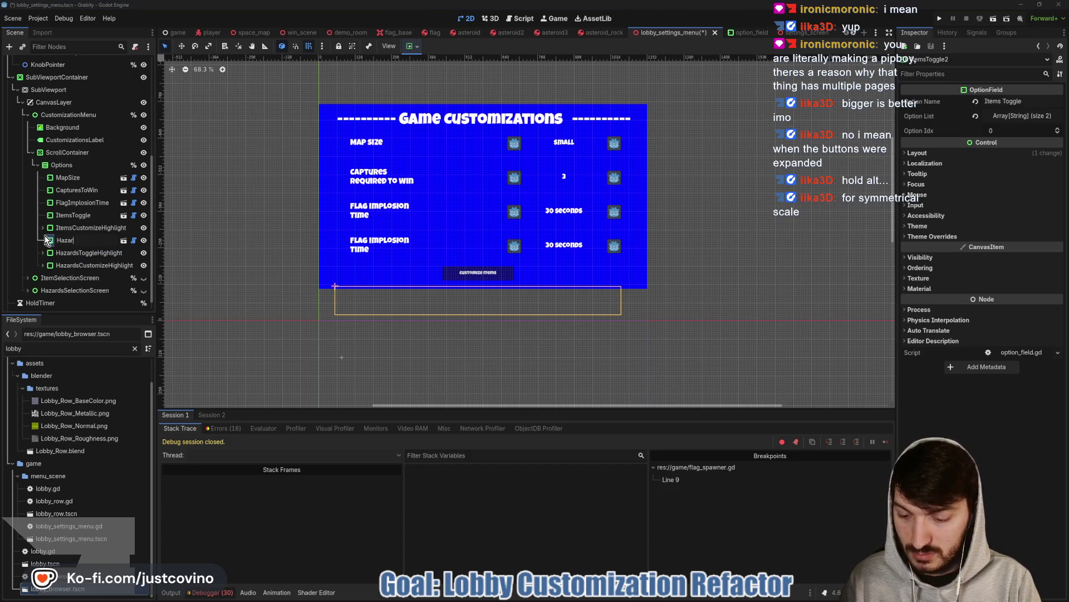
text(dsToggle)
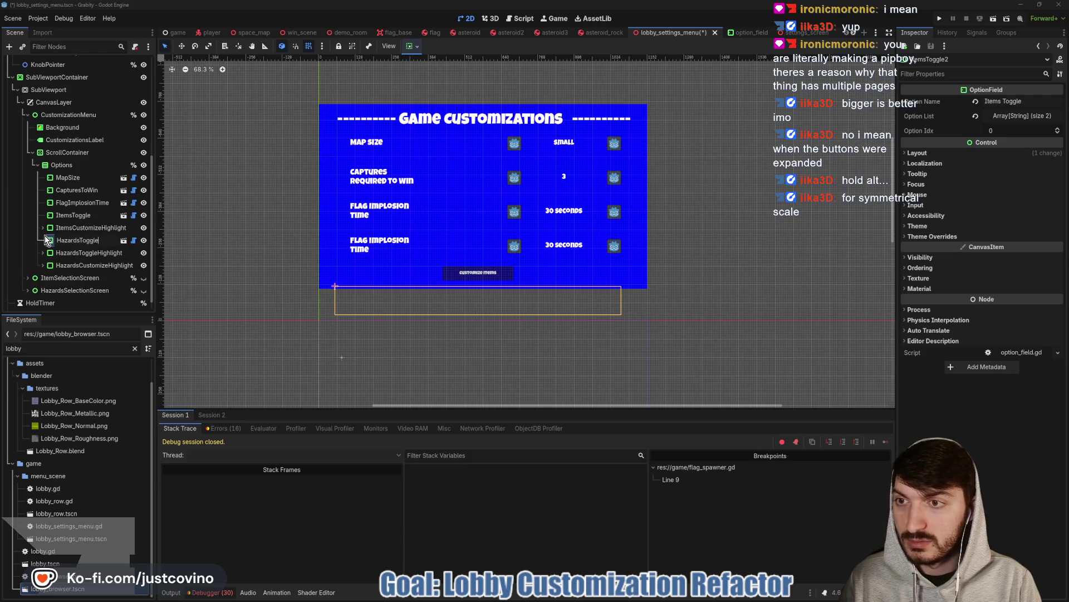
key(Return)
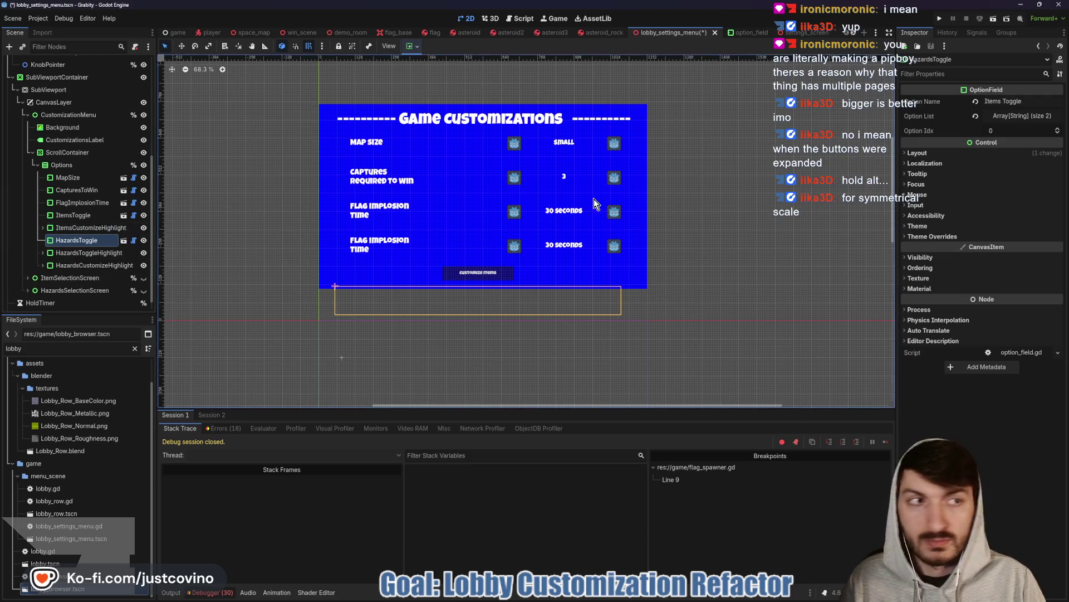
Set HazardsToggle's Option Name to 'Hazards Toggle' and Option Idx to 1, saving the scene
double_click(967, 104)
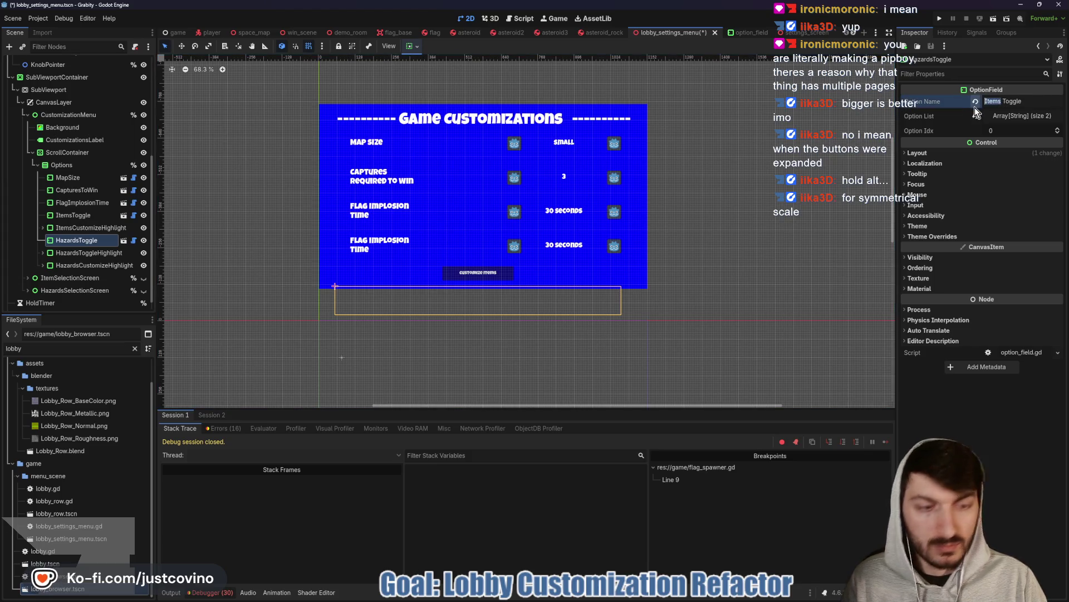
text(Hazards)
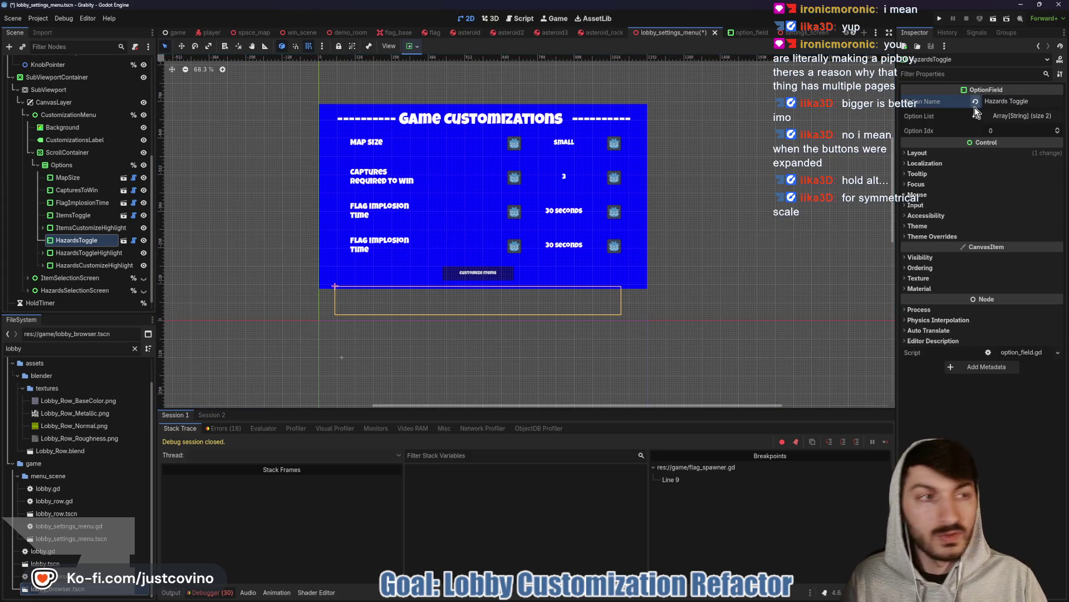
click(1017, 118)
click(1017, 118)
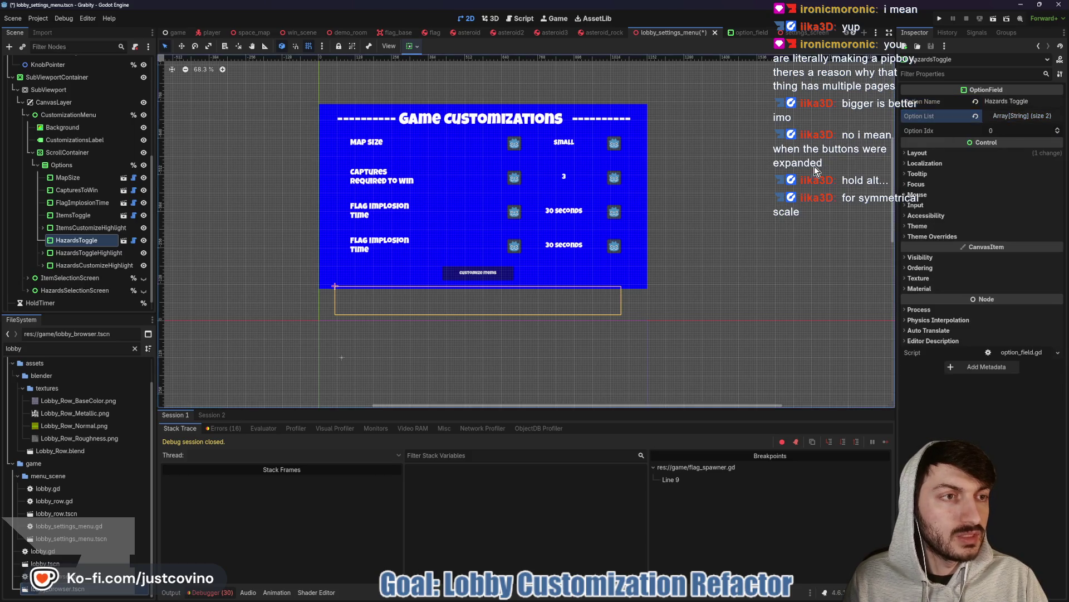
key(ctrl+s)
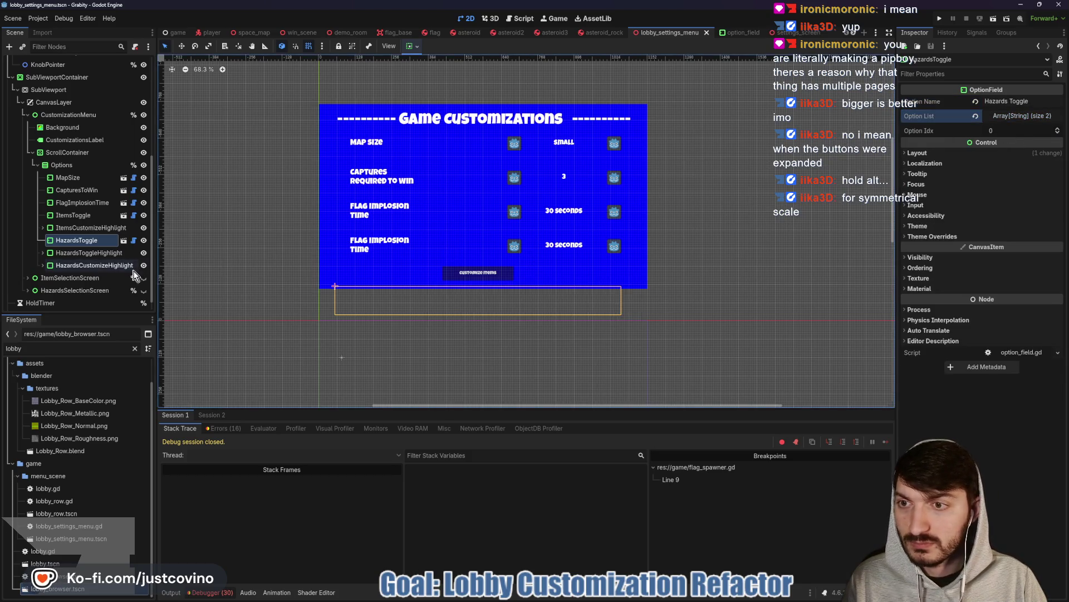
click(1057, 129)
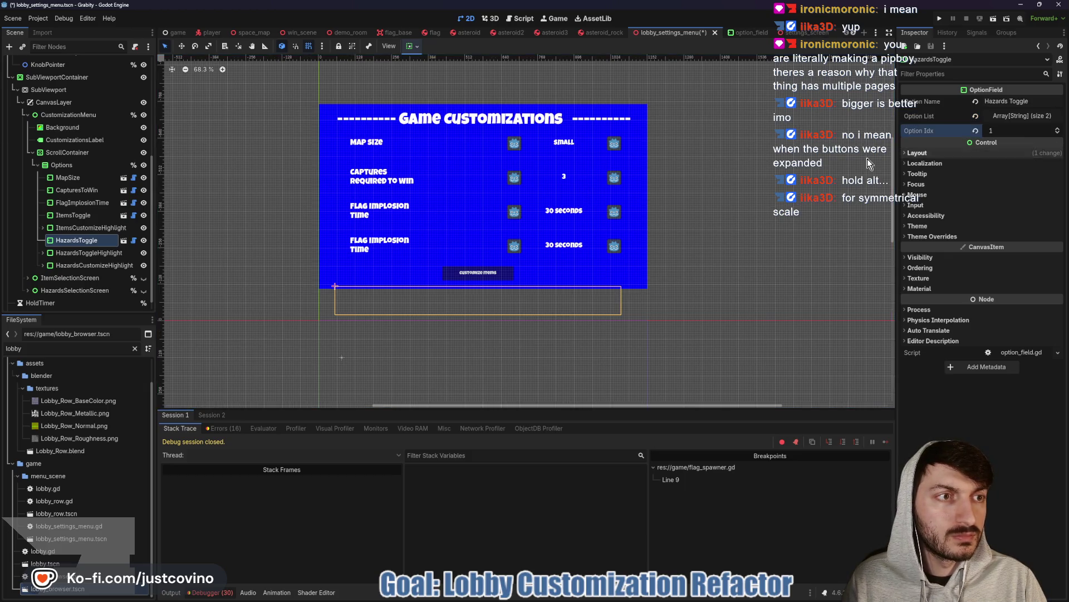
Delete the old HazardsToggleHighlight node
click(93, 253)
key(Delete)
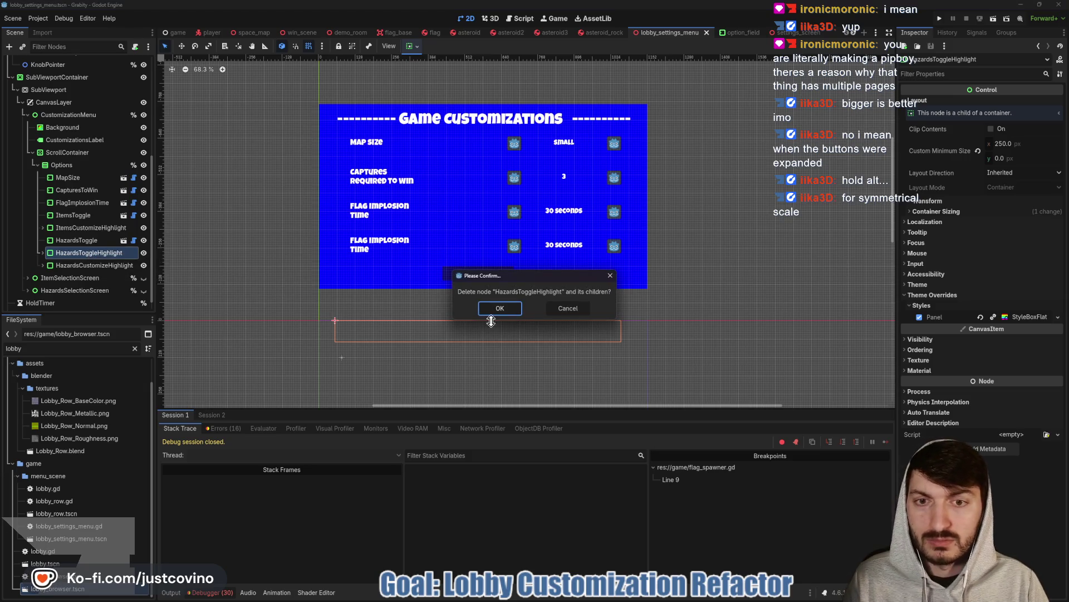
click(489, 309)
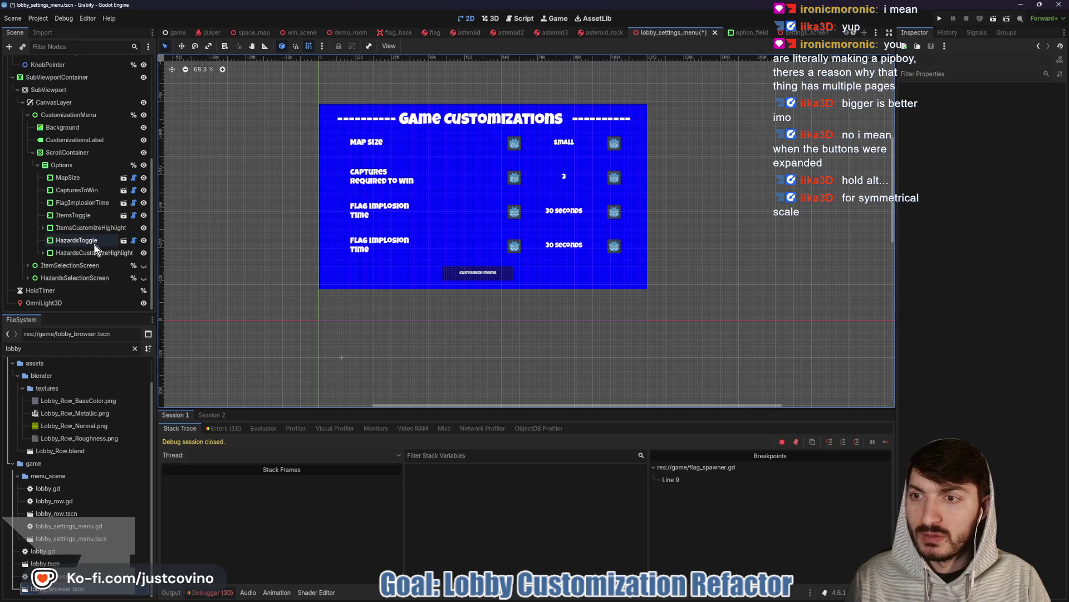
click(95, 226)
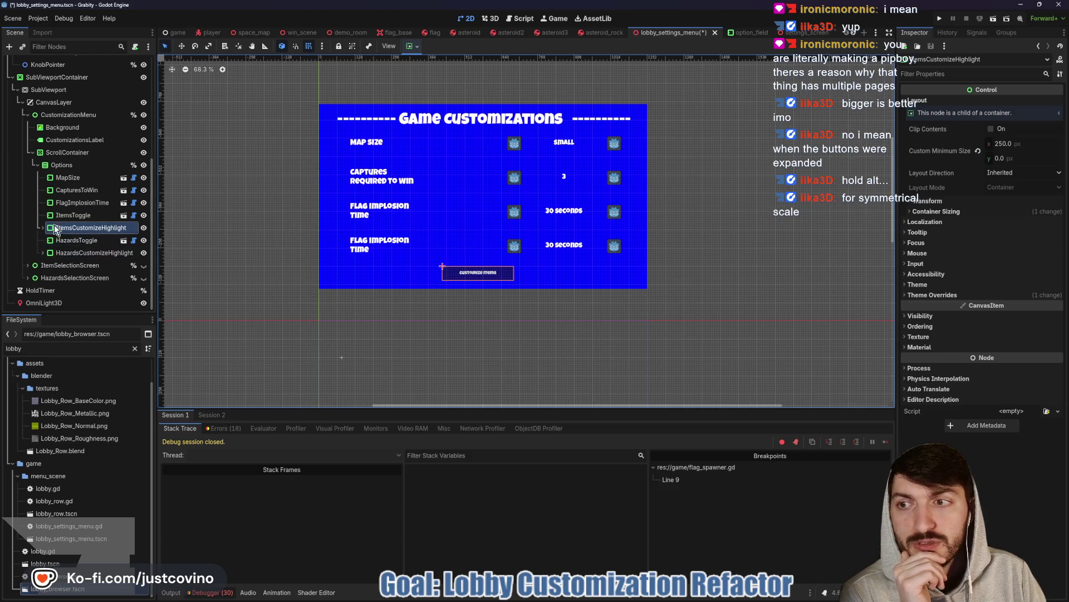
Give the ItemsCustomizeHighlight panel a 500 px minimum width and horizontal Fill sizing
click(1015, 142)
text(500)
key(Return)
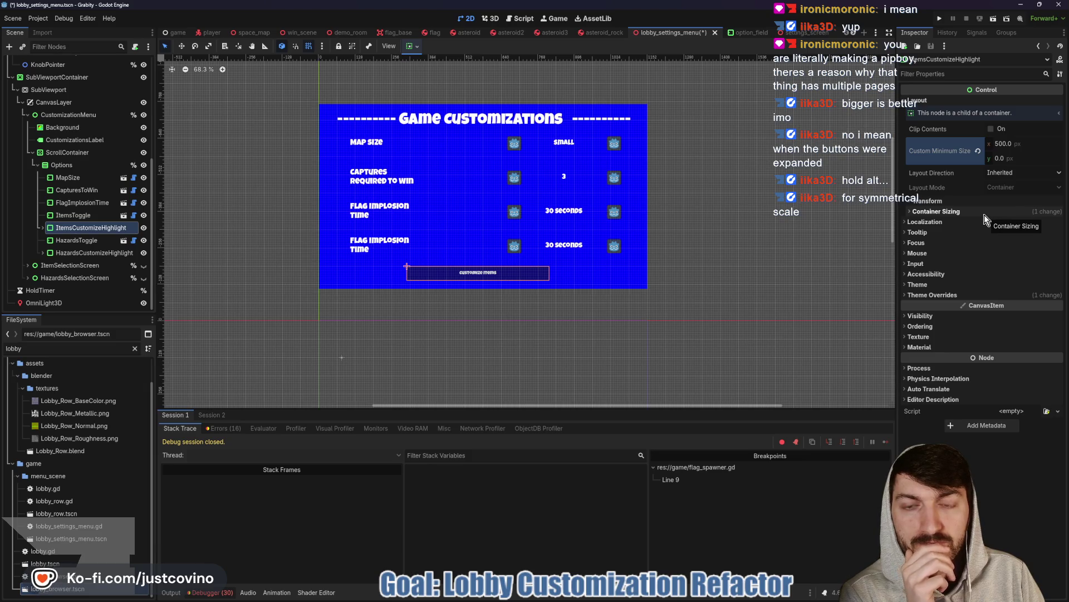
click(418, 48)
click(459, 79)
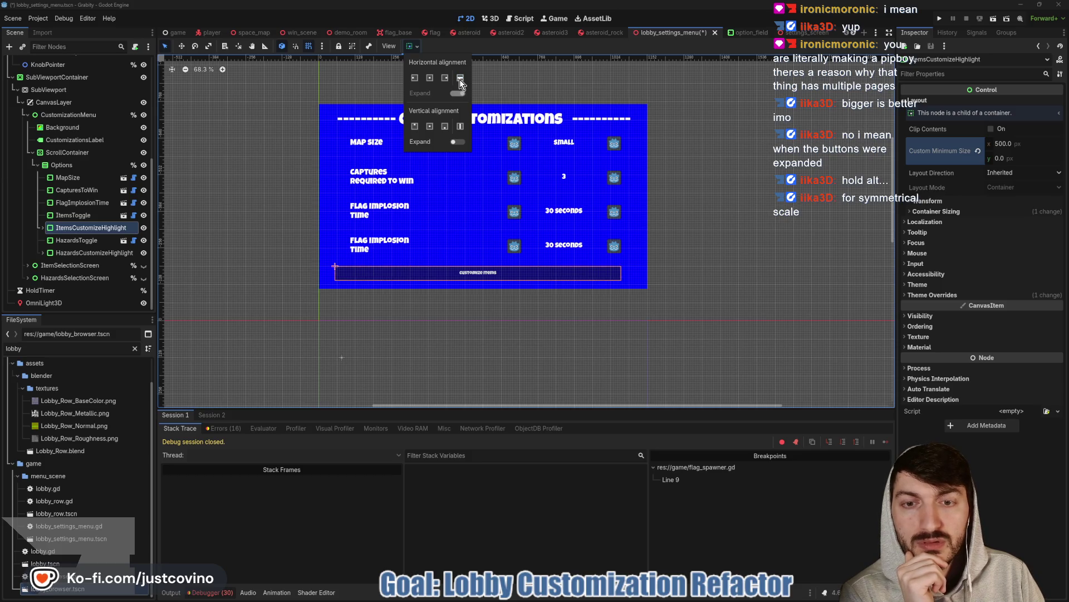
click(416, 46)
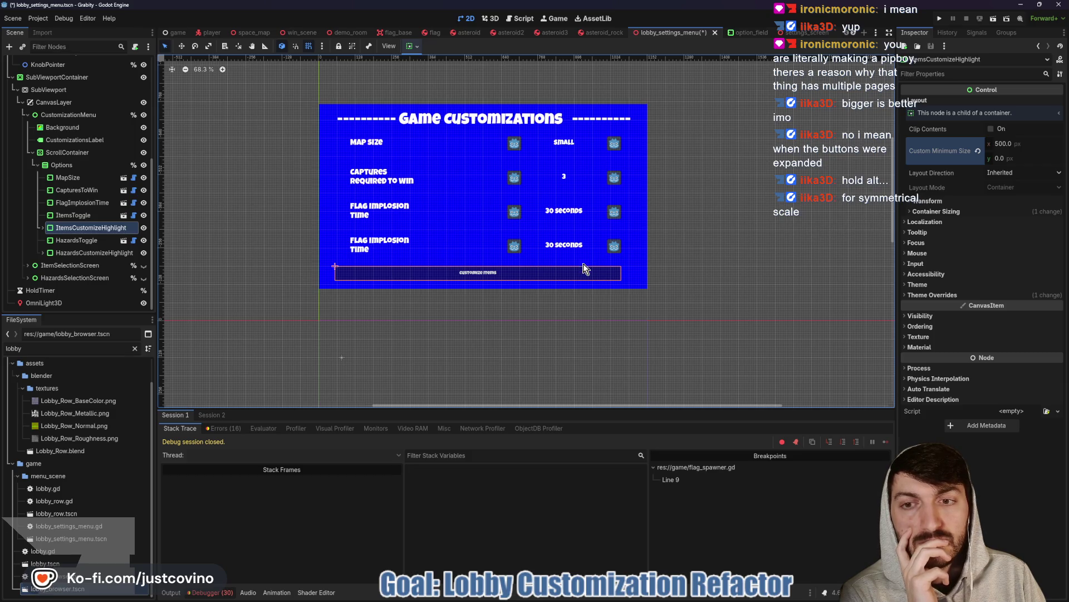
Set HazardsCustomizeHighlight to horizontal Fill, then start attaching a script to ItemsCustomizeHighlight
click(89, 253)
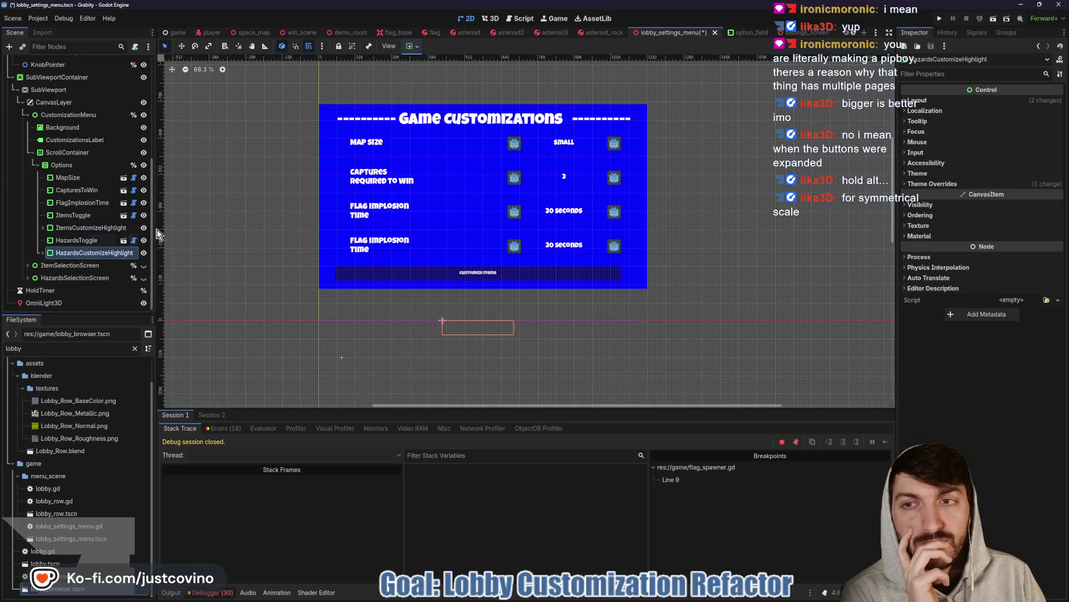
click(417, 49)
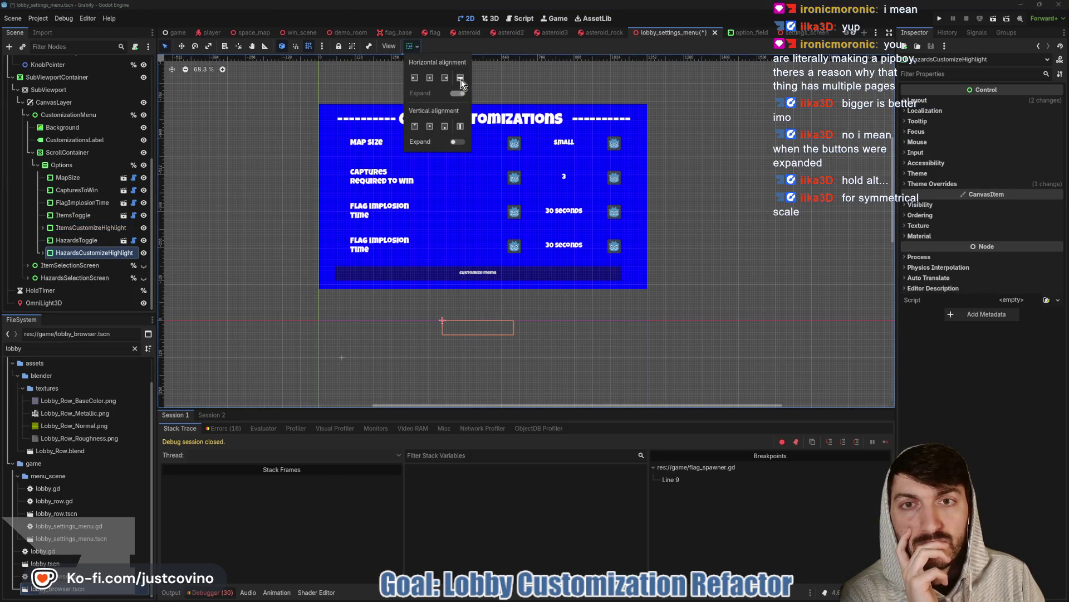
click(461, 79)
click(418, 52)
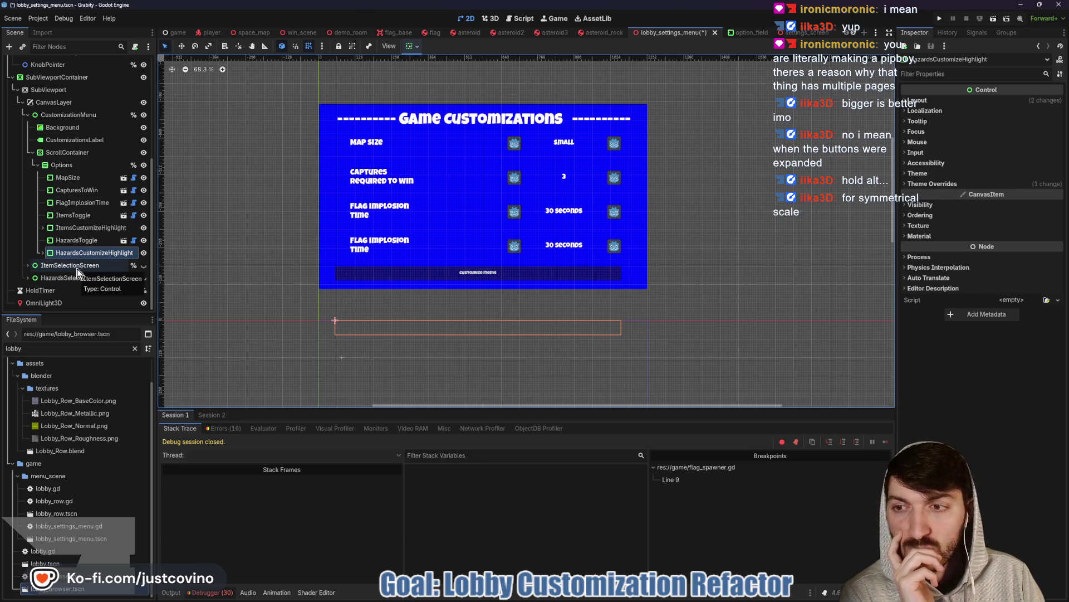
click(102, 230)
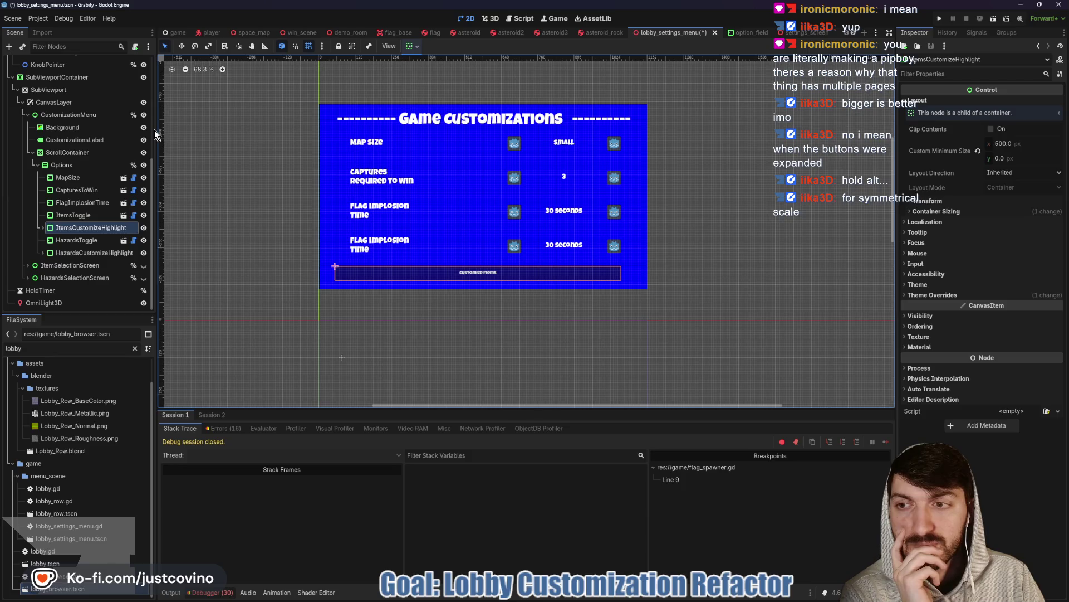
click(135, 48)
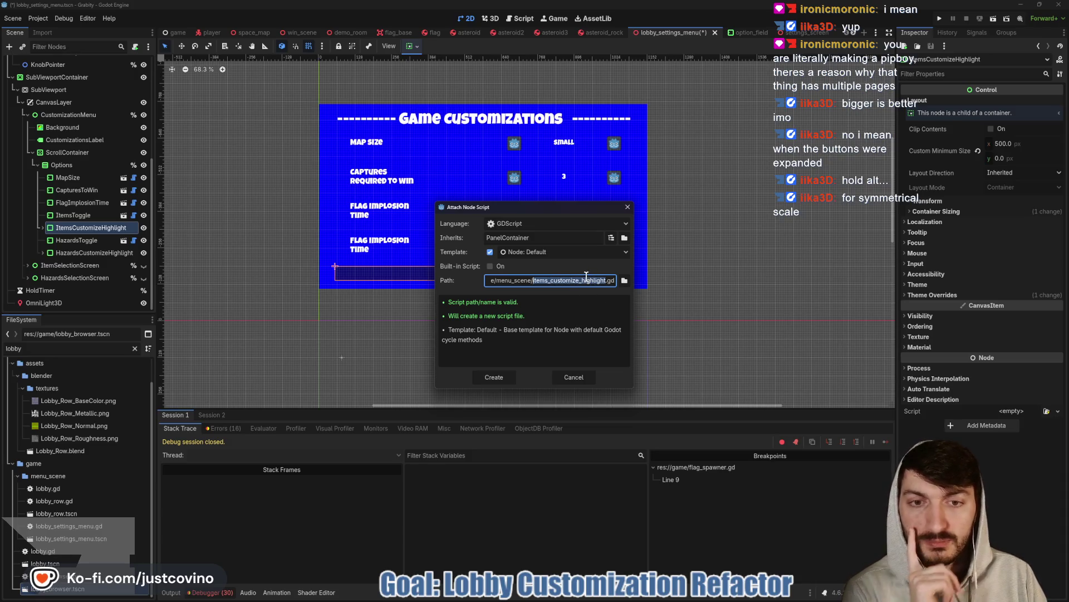
Name the new script customize_options.gd and create it
text(o)
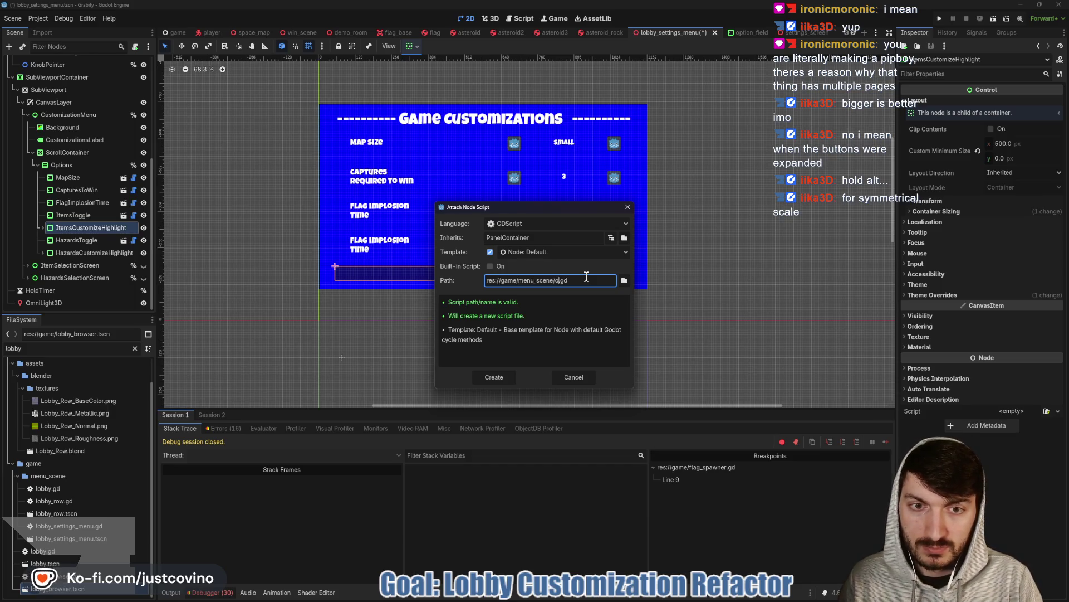
key(BackSpace)
text(customize_)
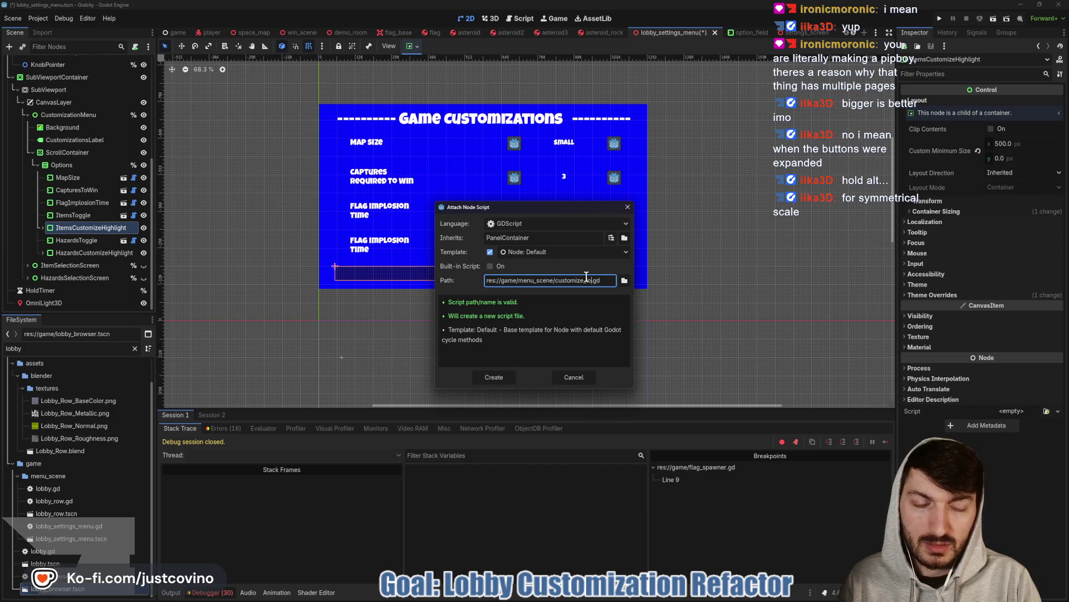
key(BackSpace)
key(BackSpace)
key(BackSpace)
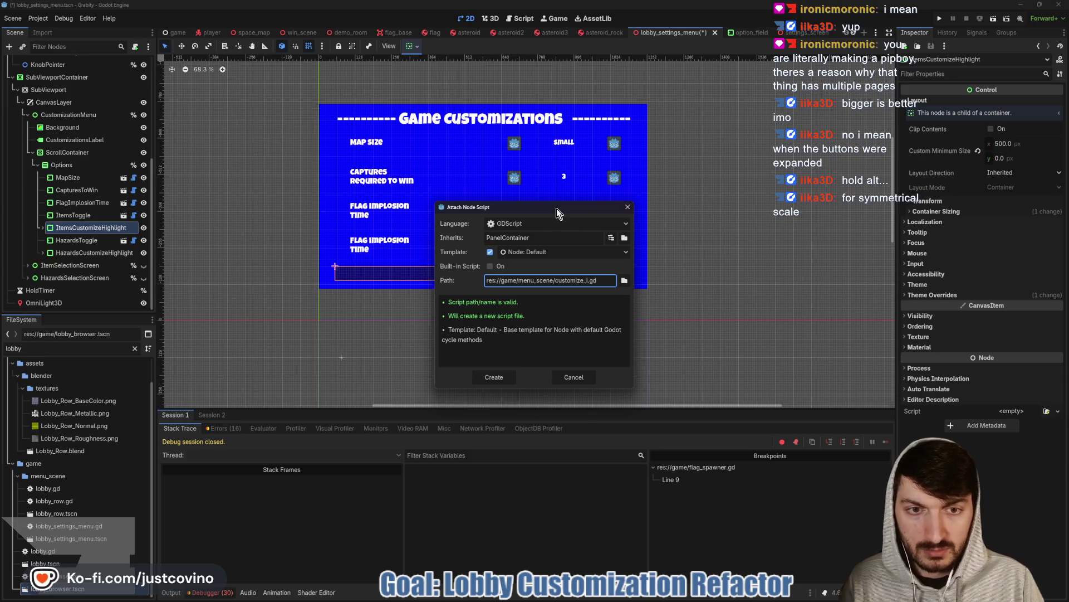
text(options)
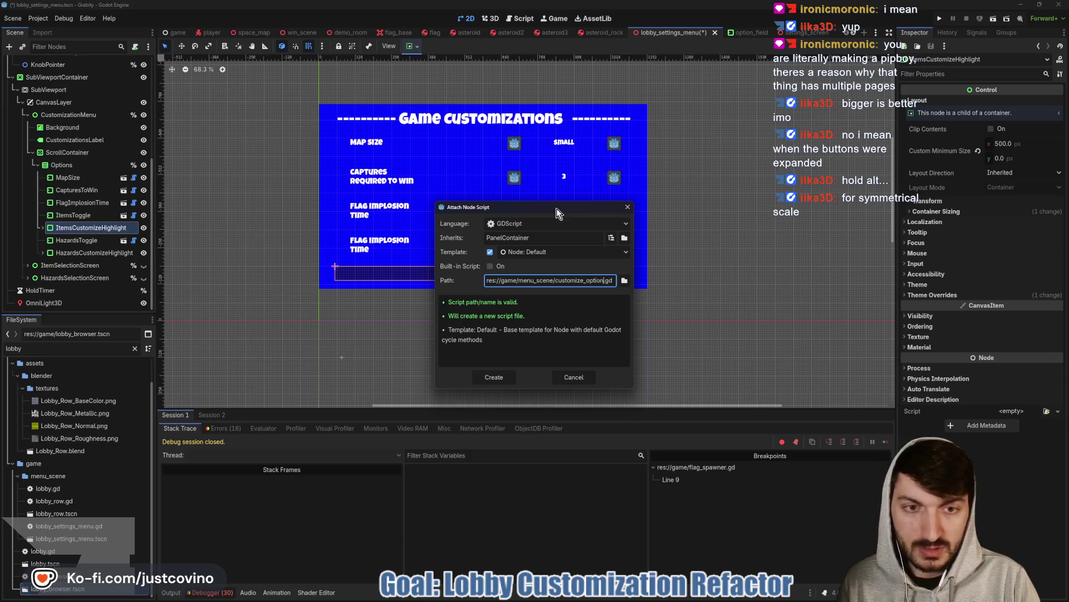
click(503, 377)
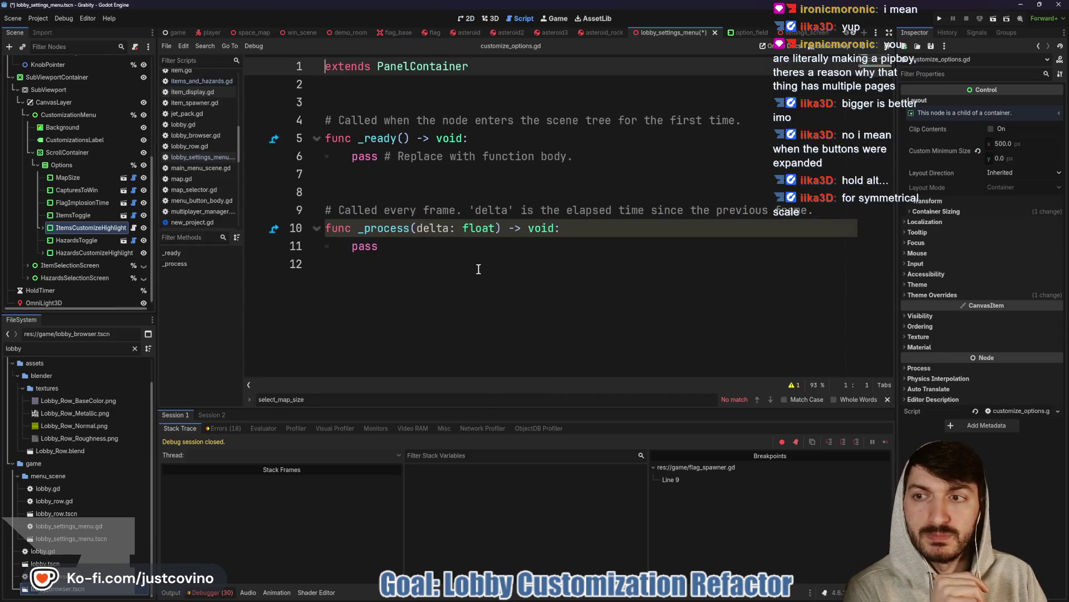
Replace the template functions with highlight_option from option_field.gd, drop the undeclared highlight prefix, and save
key(ctrl+w)
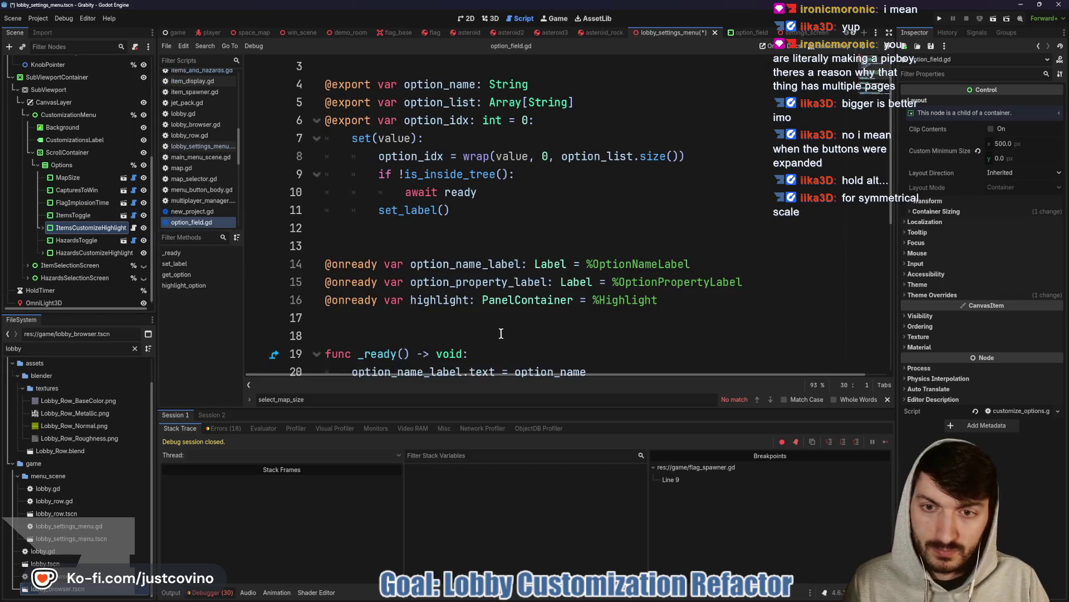
scroll(484, 317, down, 1)
drag(351, 290, 327, 259)
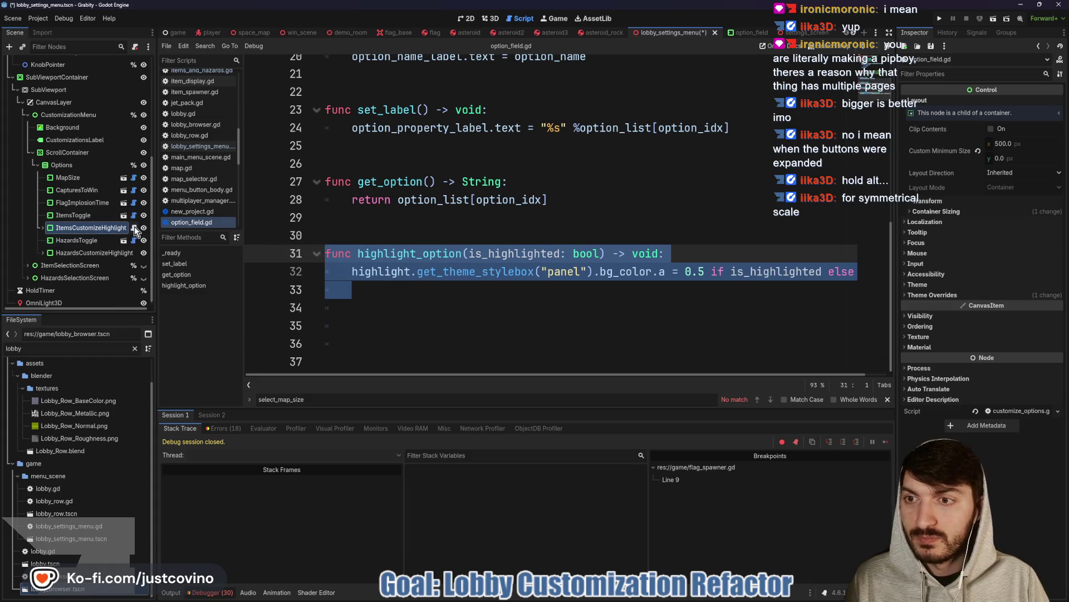
click(134, 227)
drag(463, 272, 307, 115)
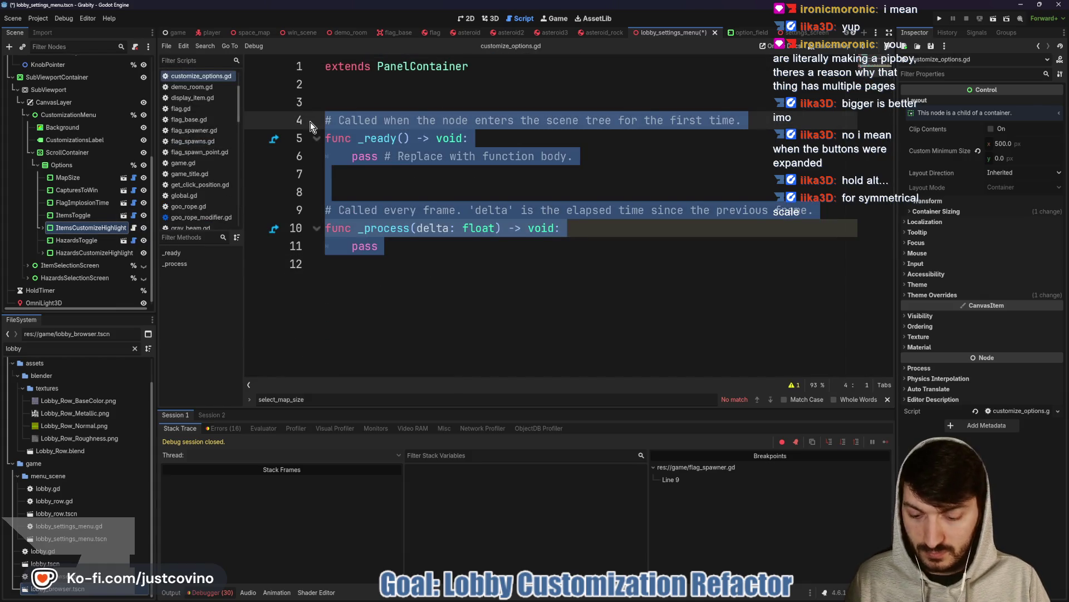
key(BackSpace)
key(ctrl+v)
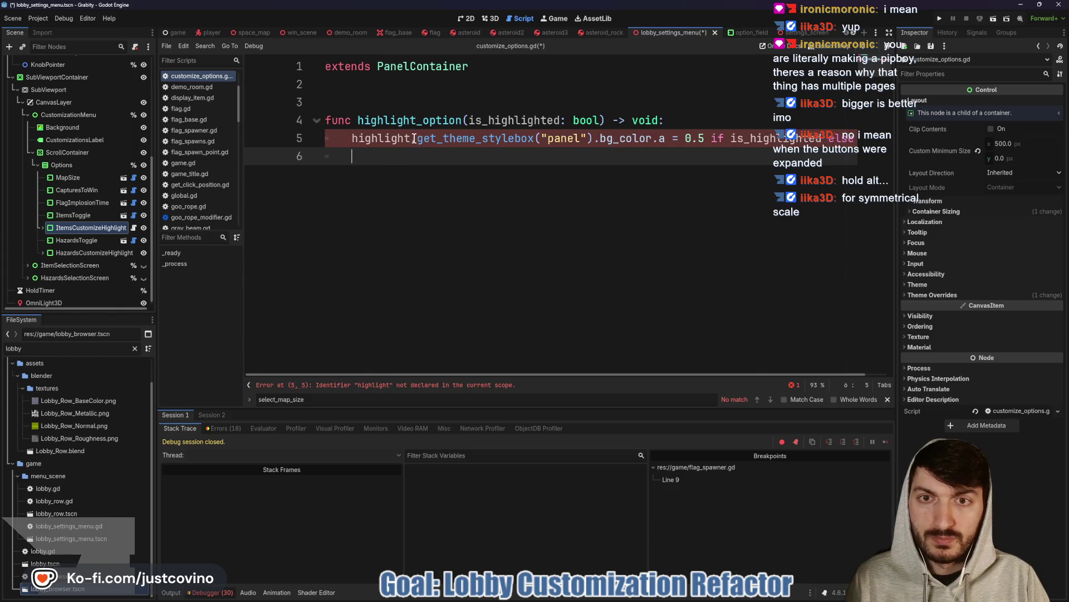
drag(413, 138, 351, 138)
key(BackSpace)
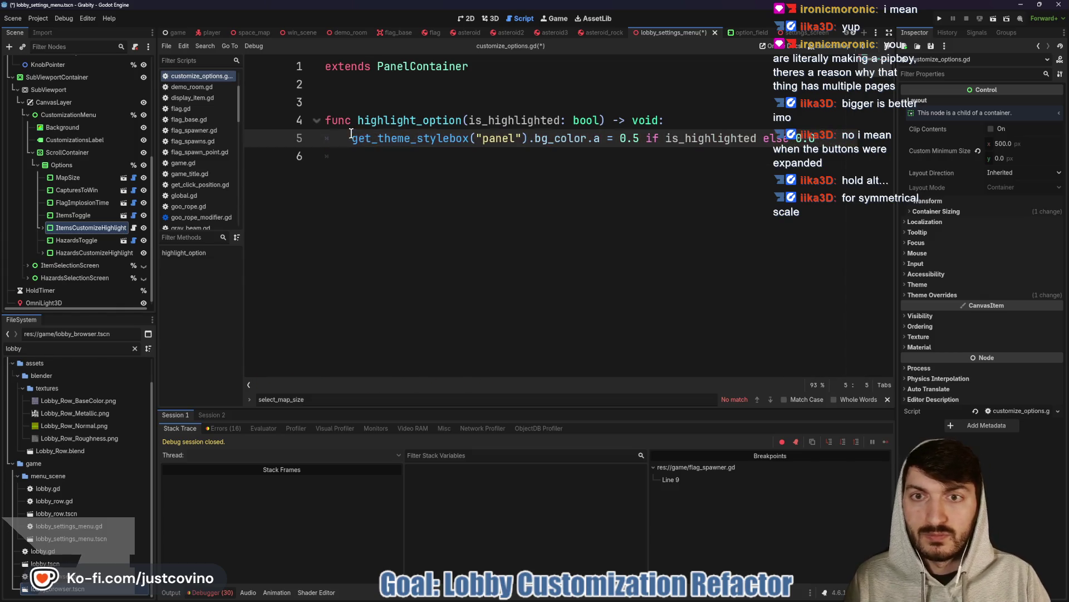
click(426, 167)
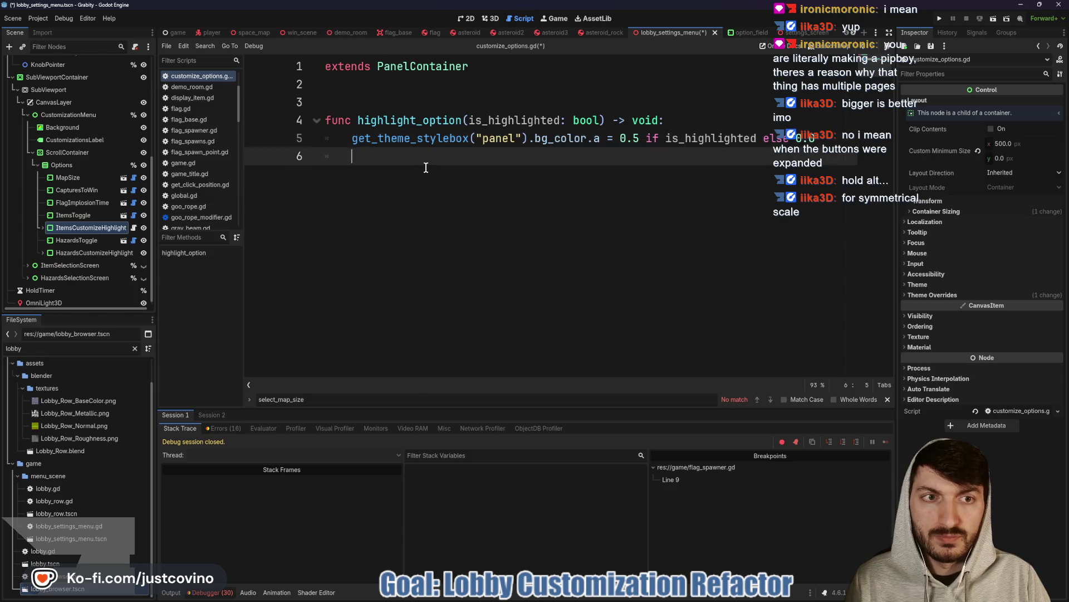
key(ctrl+s)
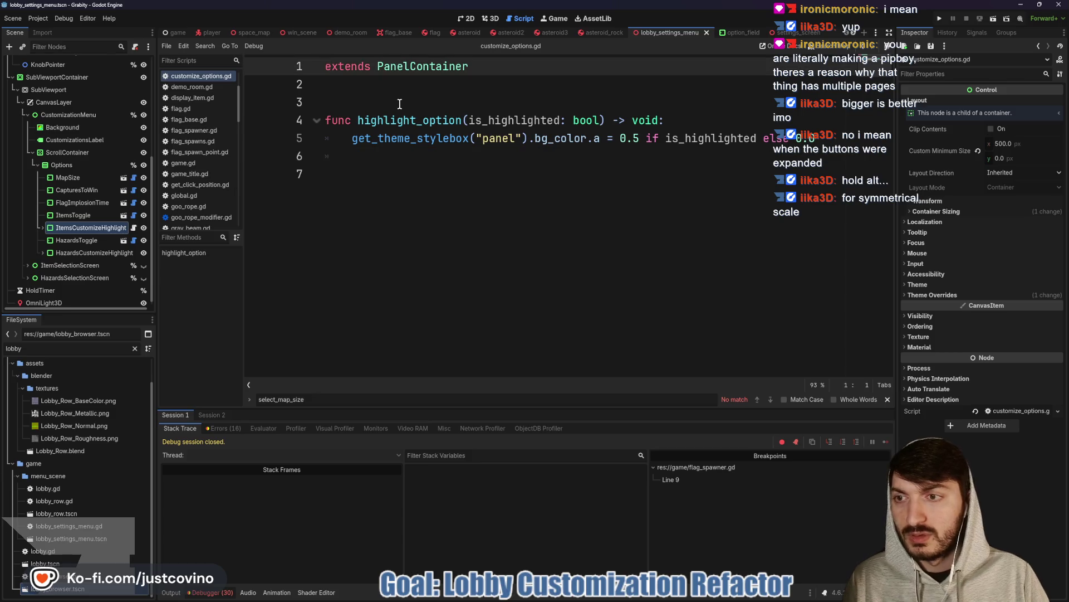
text(class_name C)
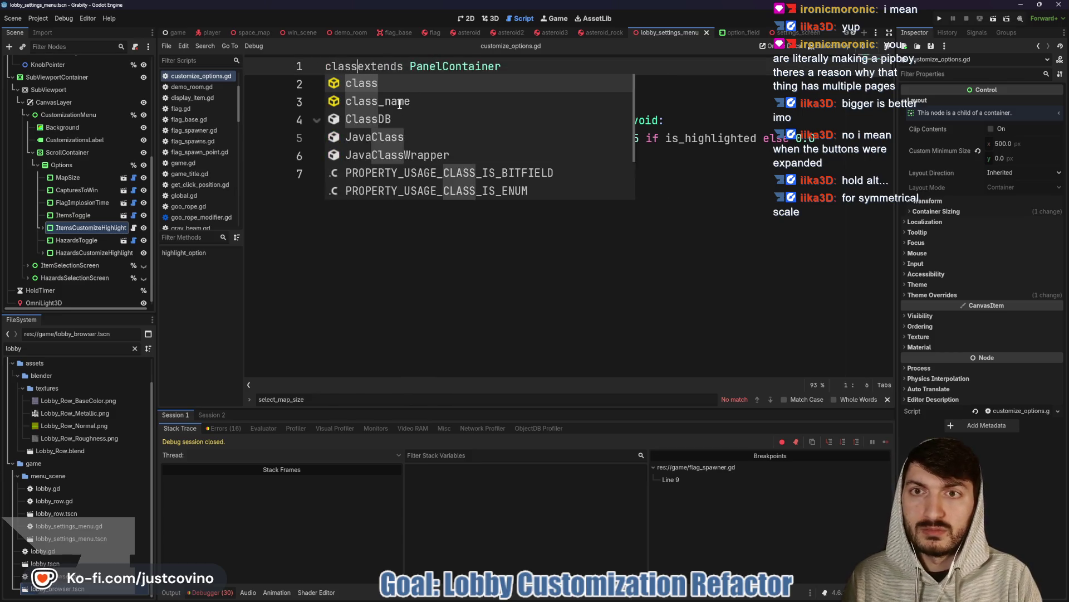
text(ustomizeOpt)
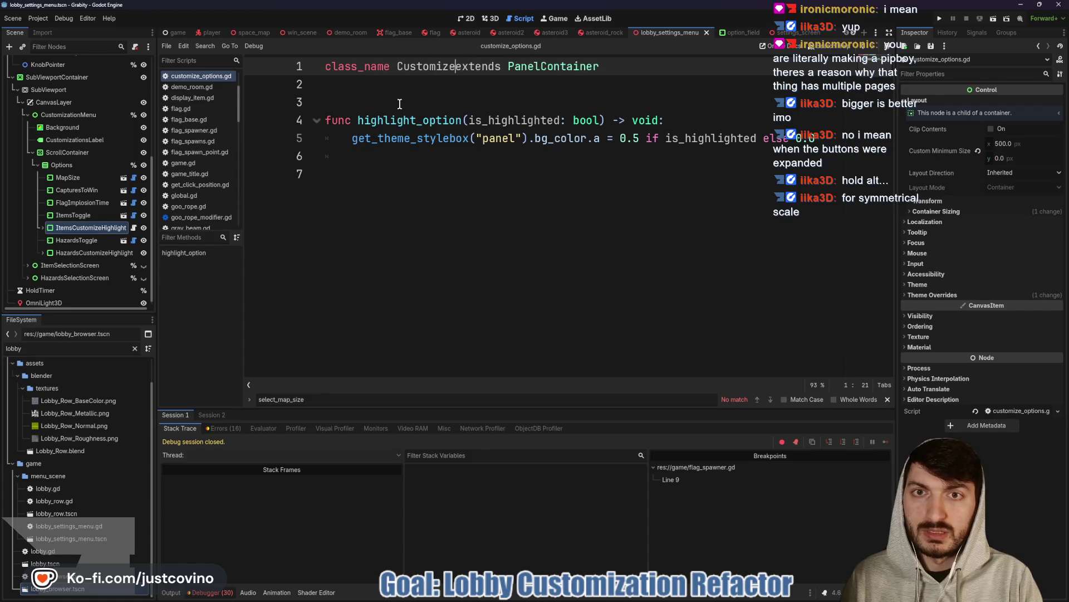
text(ions)
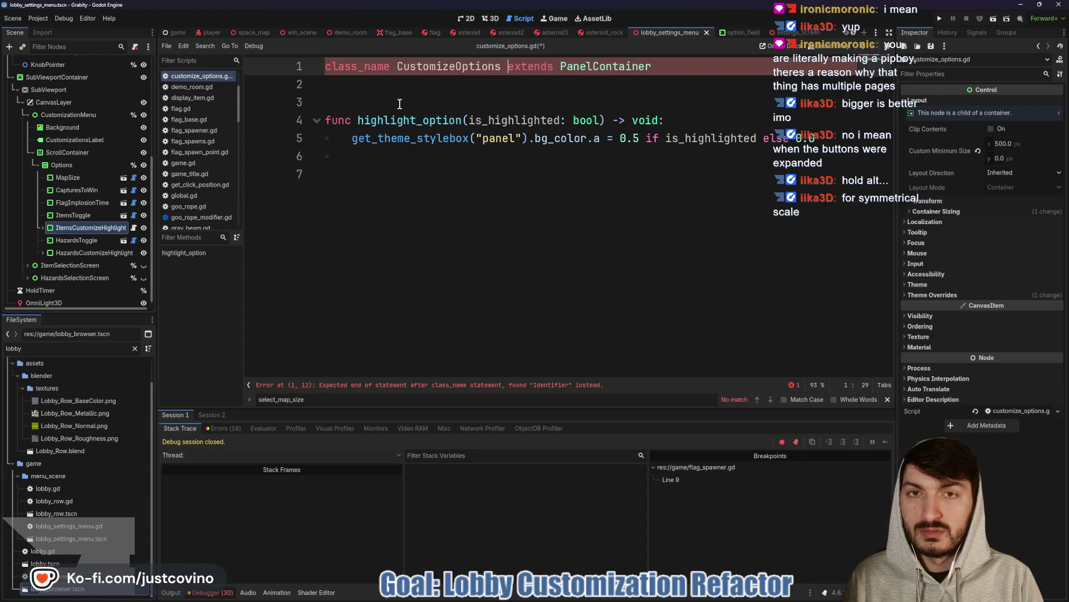
click(396, 104)
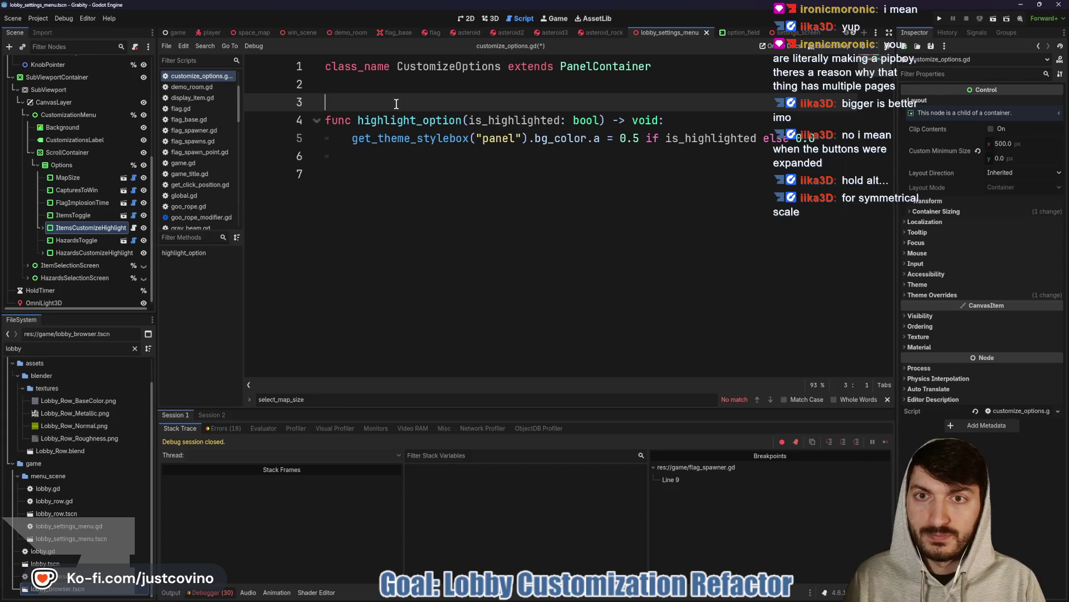
key(Return)
key(Up)
text(@expor)
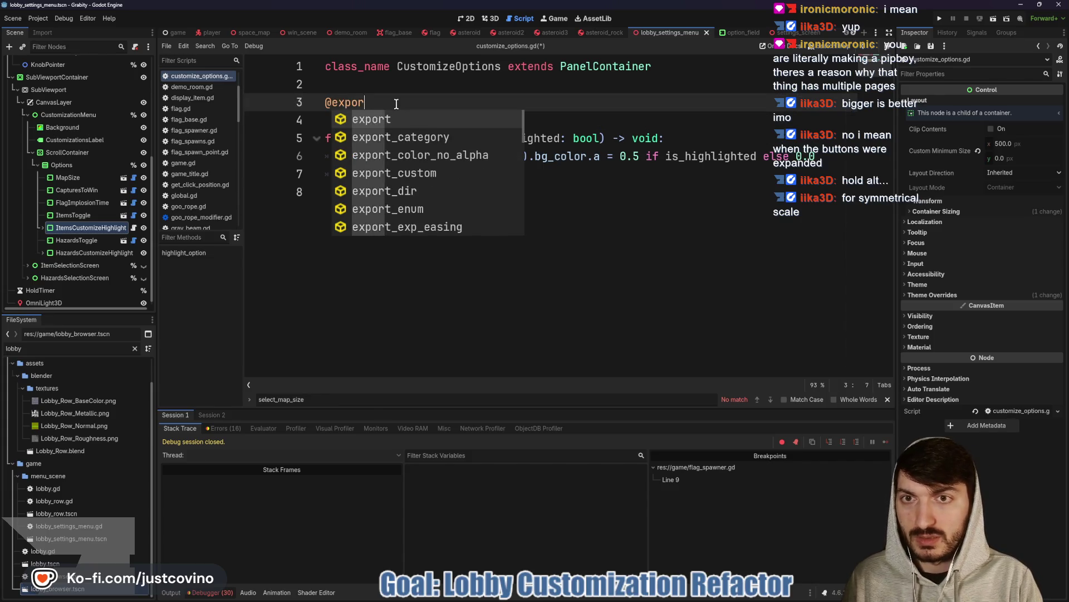
text(t var item_selection_)
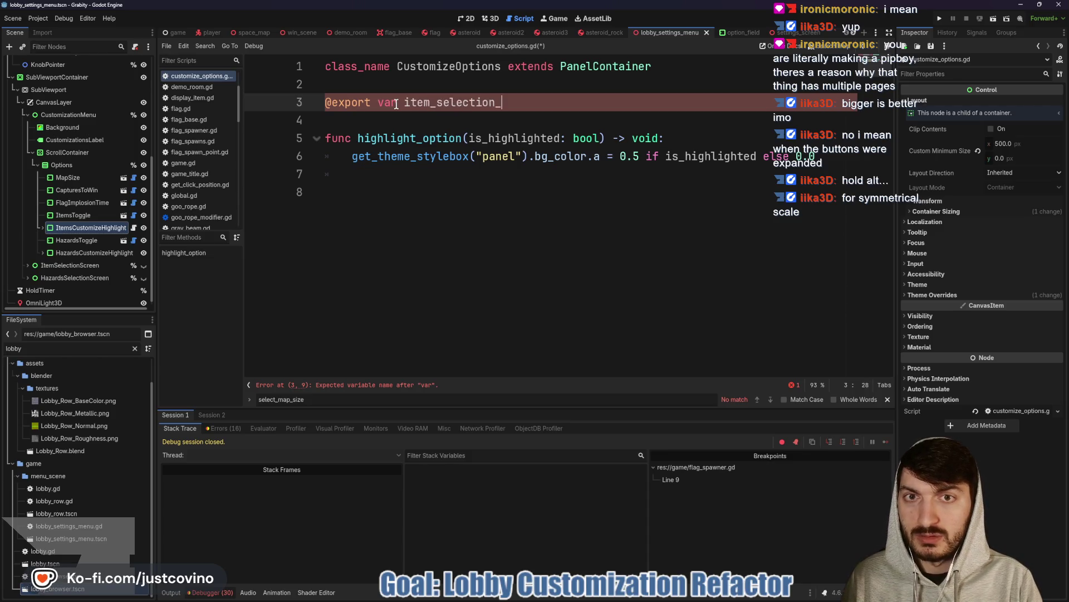
key(BackSpace)
key(BackSpace)
key(BackSpace)
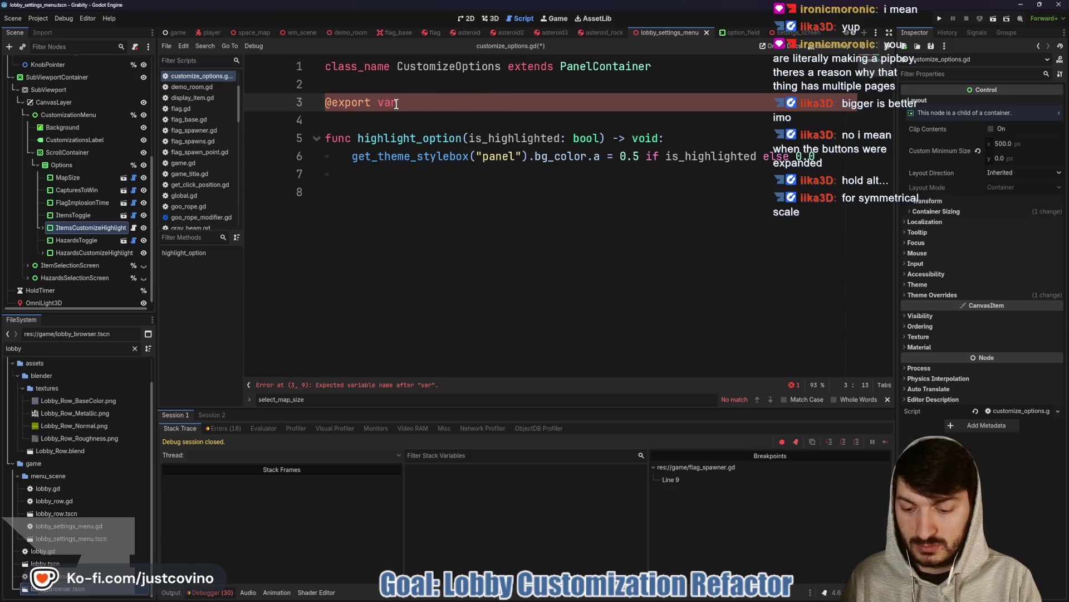
text(selection_screen: )
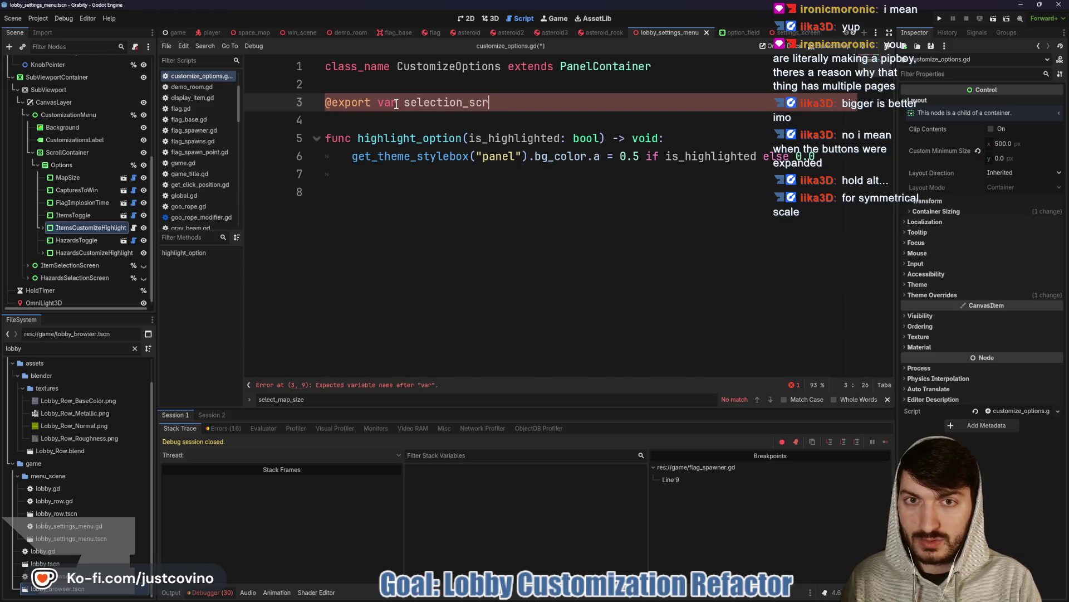
text(Control)
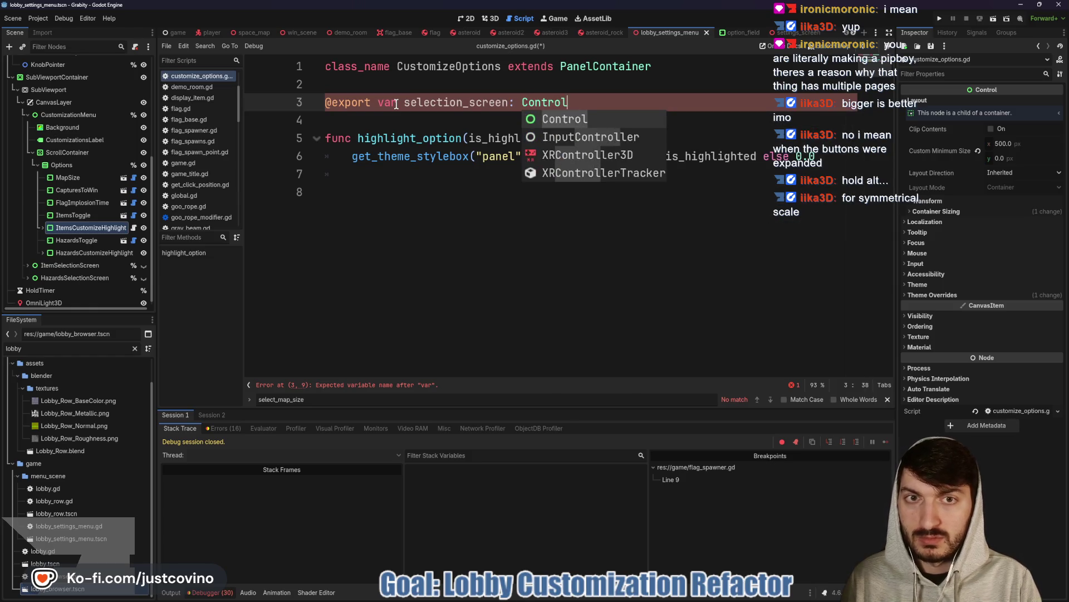
click(431, 118)
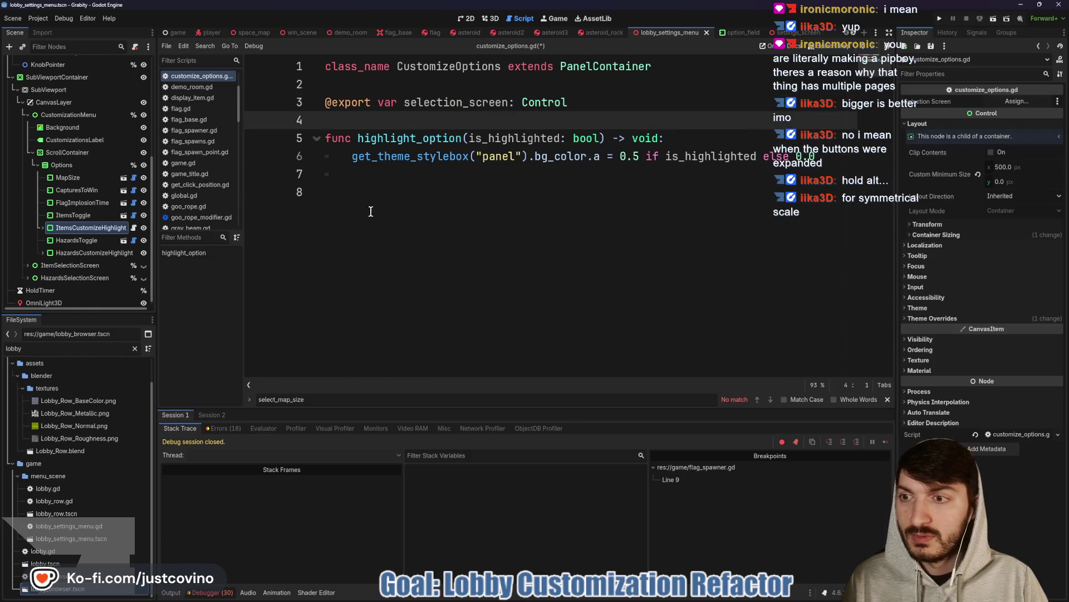
click(90, 254)
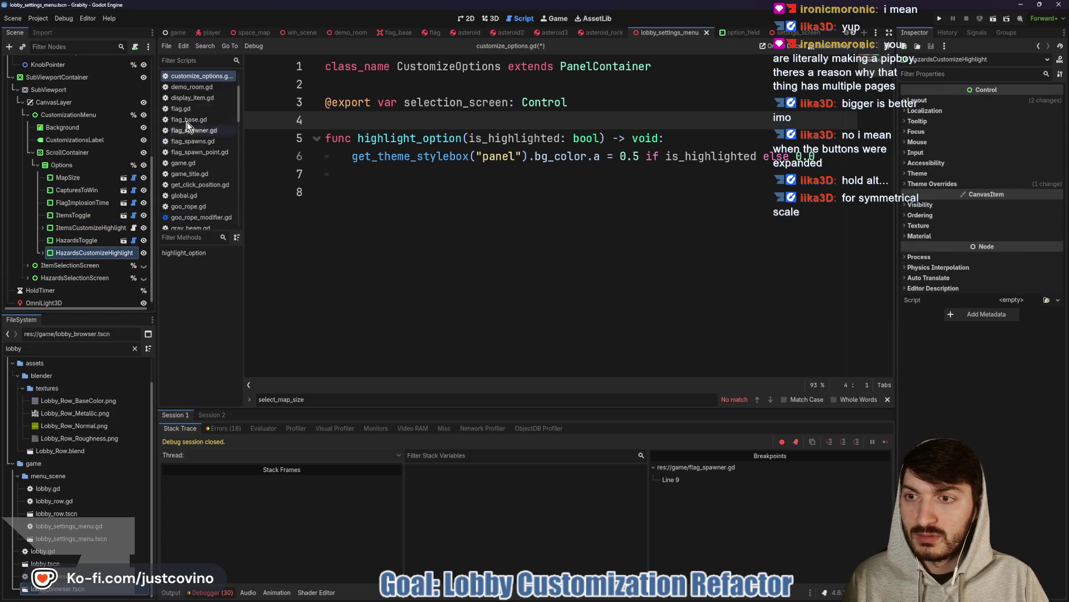
click(135, 50)
Load the existing customize_options.gd as the HazardsCustomizeHighlight script and save the scene
click(625, 279)
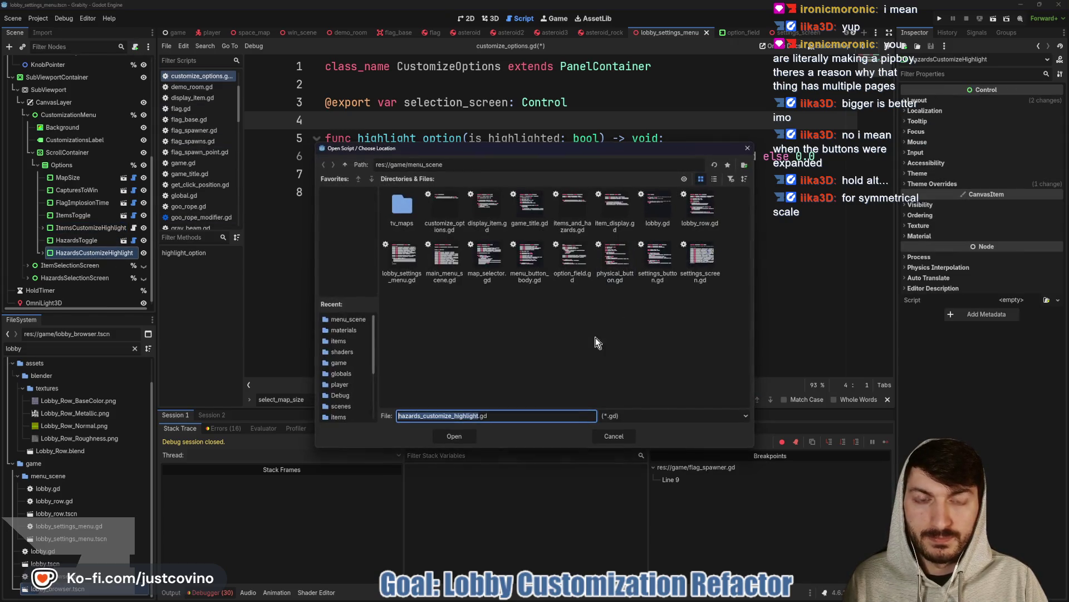
click(443, 215)
click(454, 436)
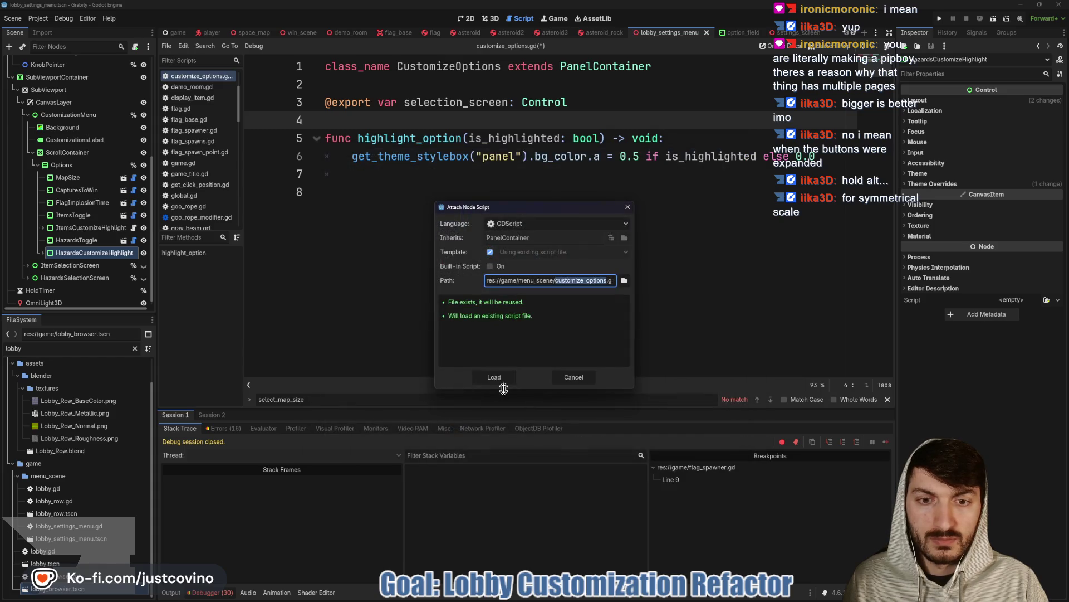
click(495, 381)
click(429, 254)
key(ctrl+s)
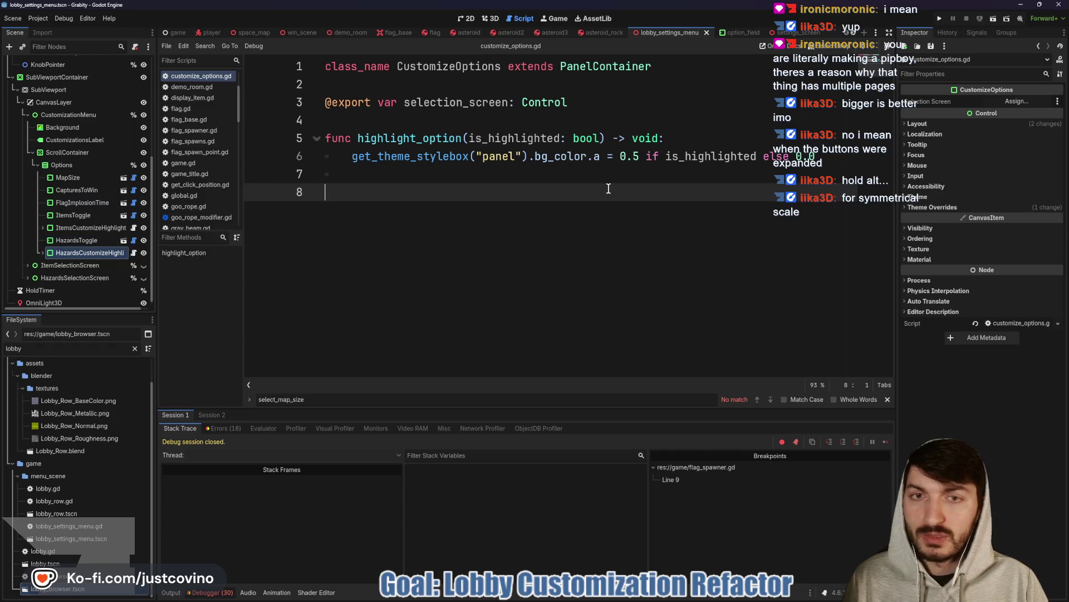
Run the game, host a private lobby, and open Customize, hitting the line 69 null-instance error
click(938, 19)
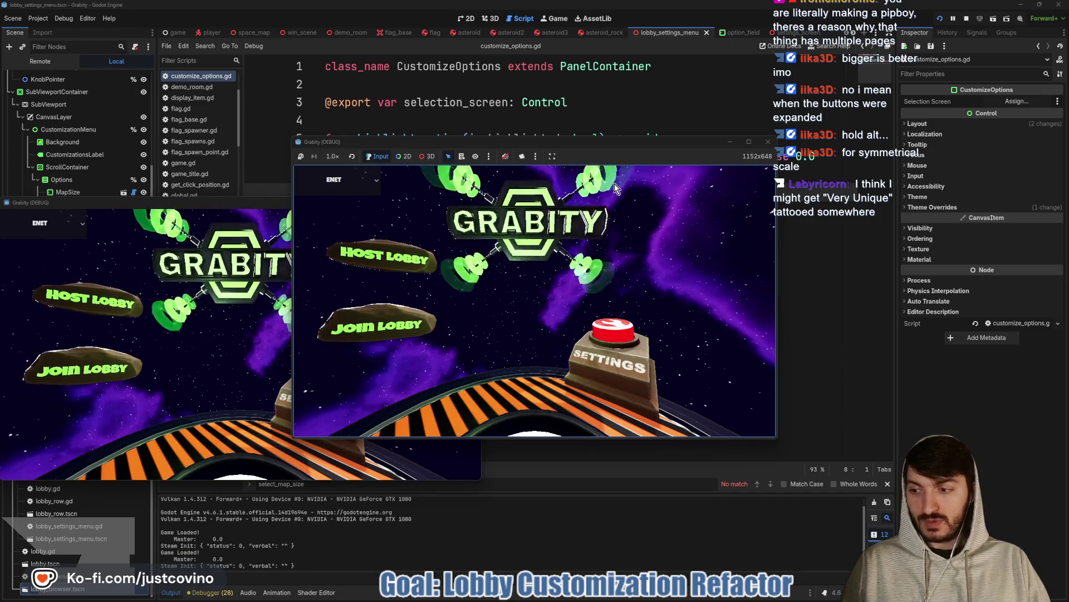
click(419, 238)
click(539, 246)
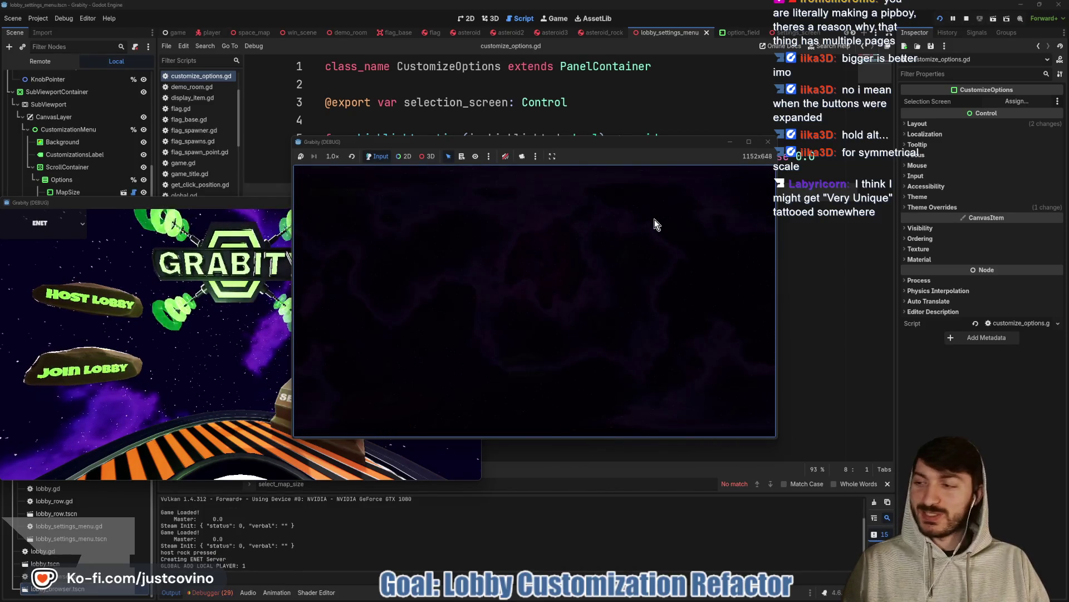
click(713, 219)
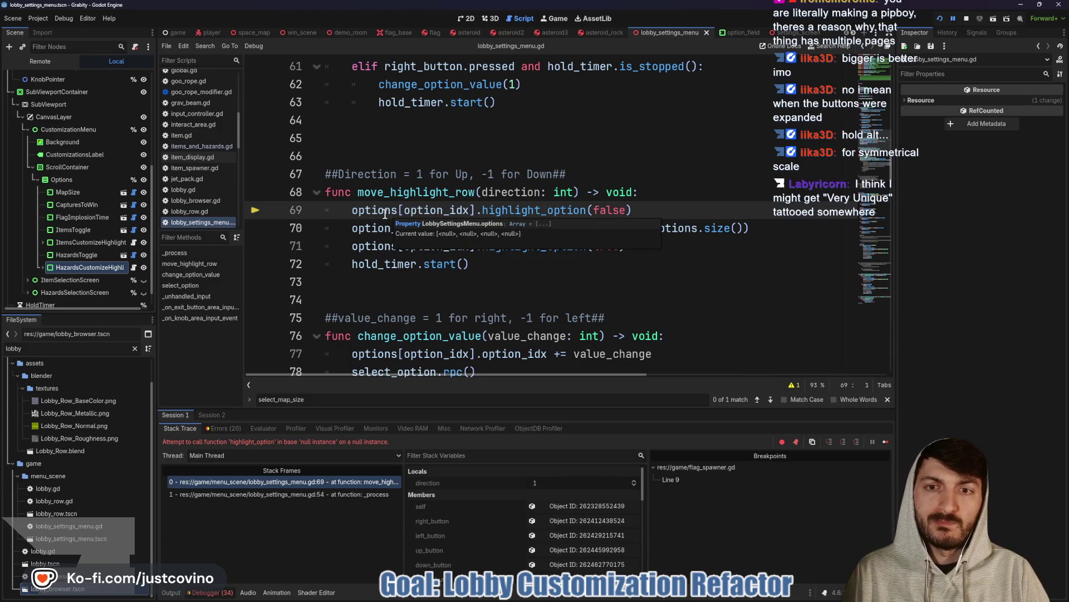
Stop the debugger and delete the four old CustomizationMenu node paths from the options array
mouse_move(383, 214)
key(F8)
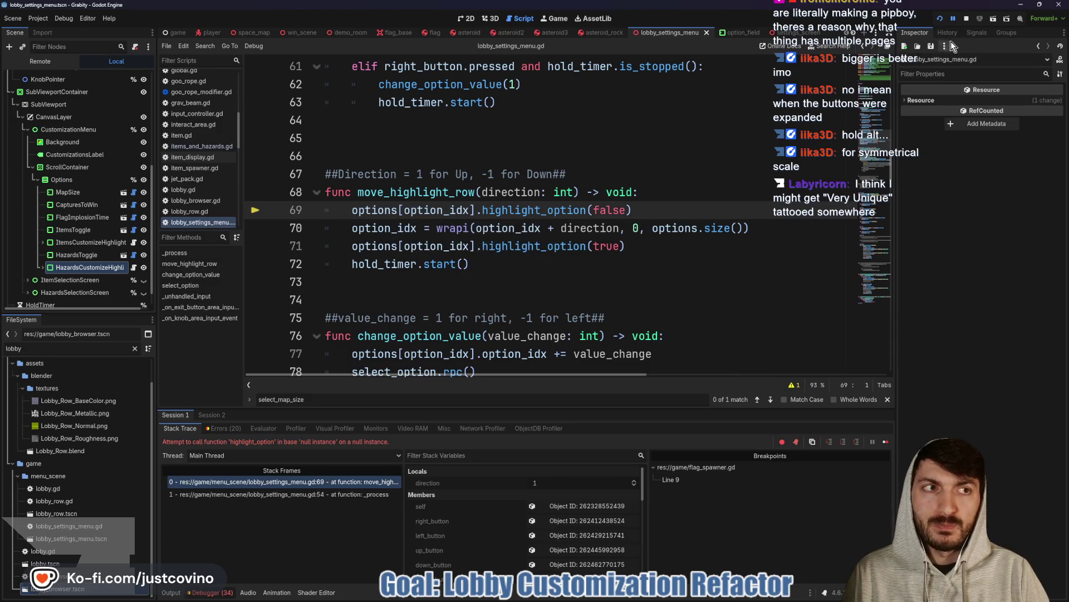
scroll(479, 212, up, 9)
scroll(477, 215, up, 10)
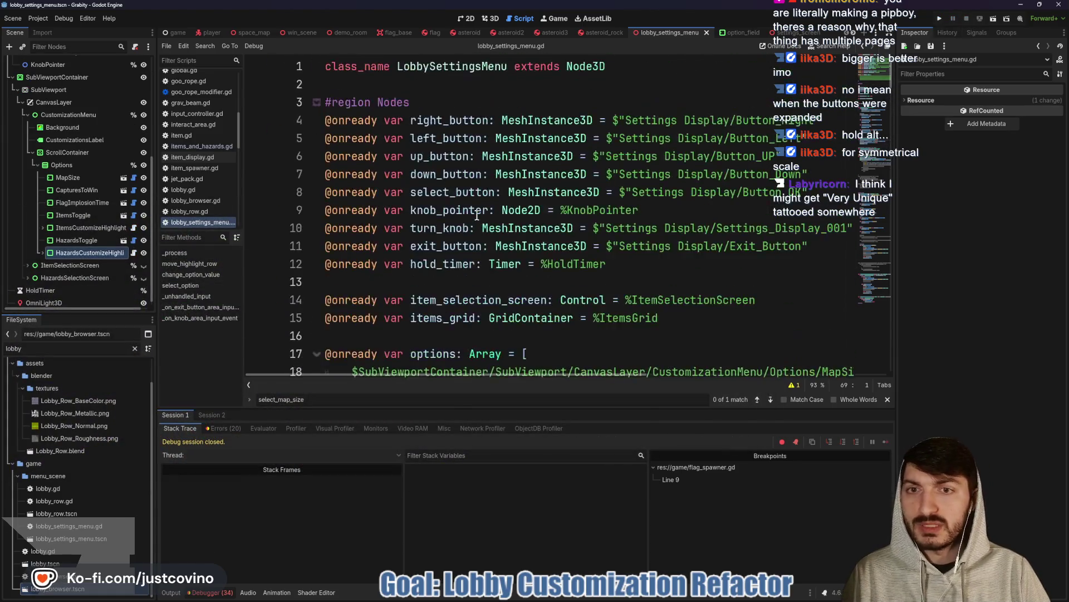
scroll(476, 215, down, 2)
scroll(476, 215, up, 1)
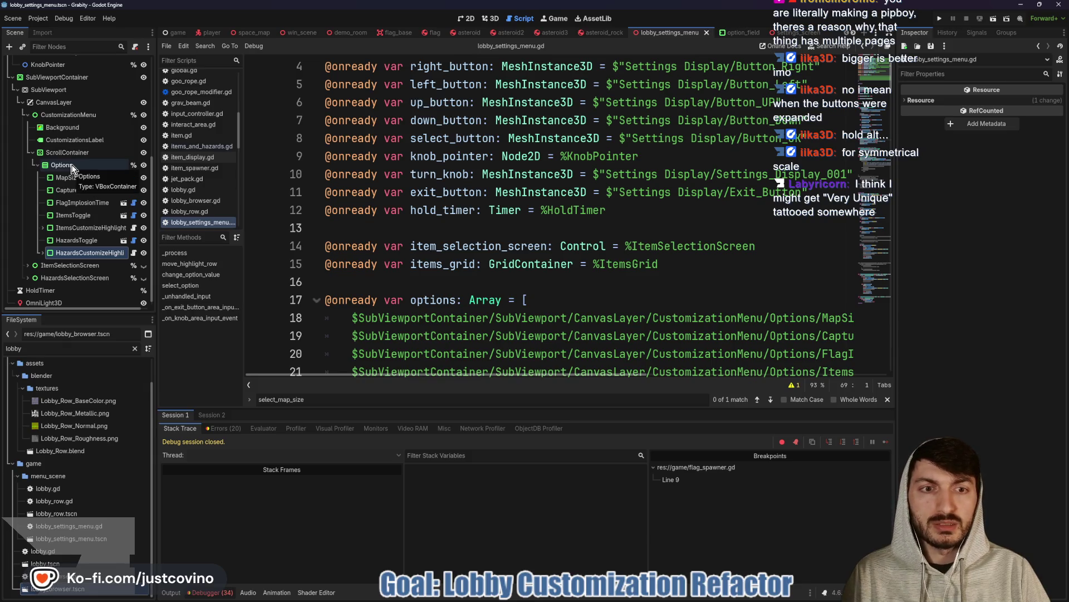
scroll(406, 226, down, 6)
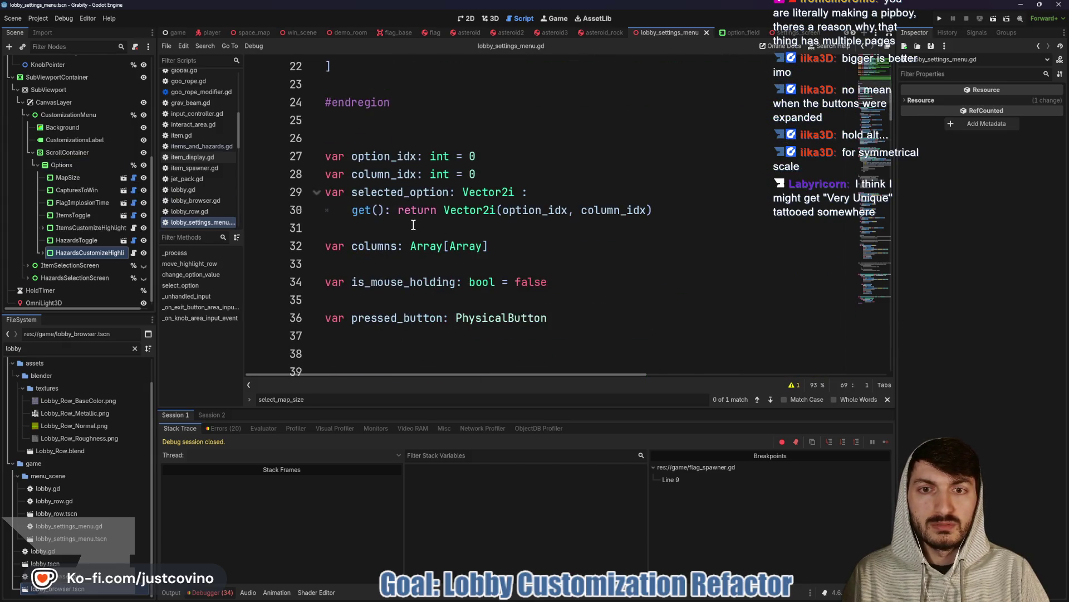
scroll(413, 225, up, 5)
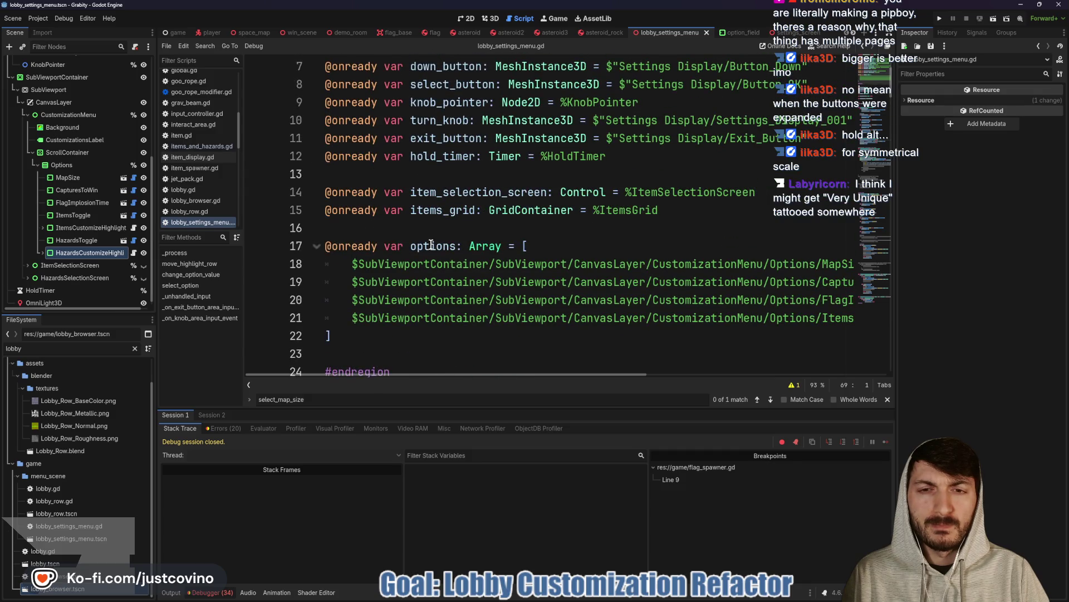
double_click(431, 244)
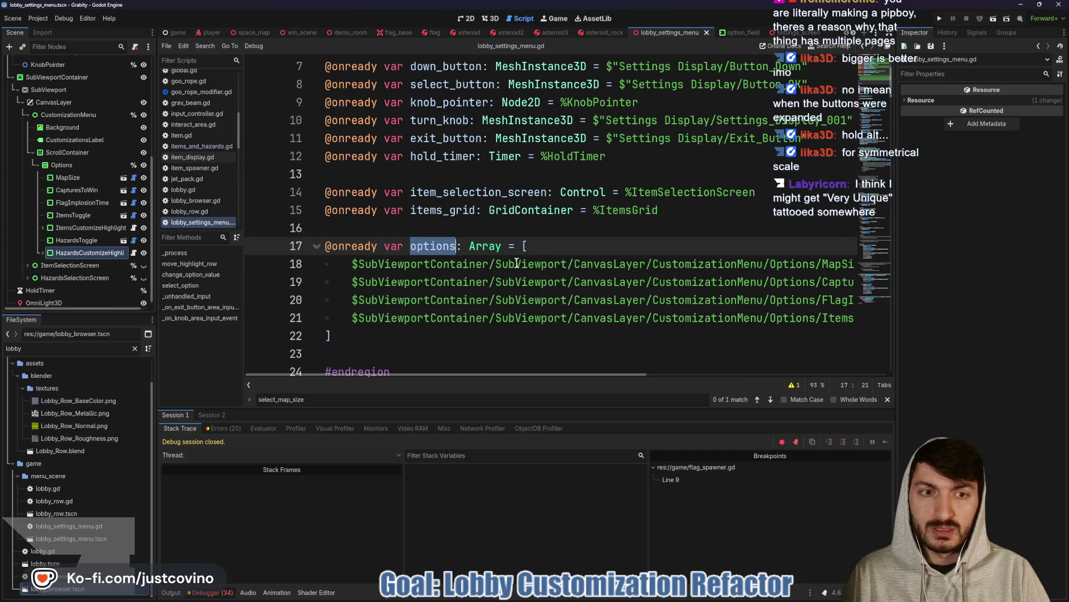
scroll(522, 285, right, 3)
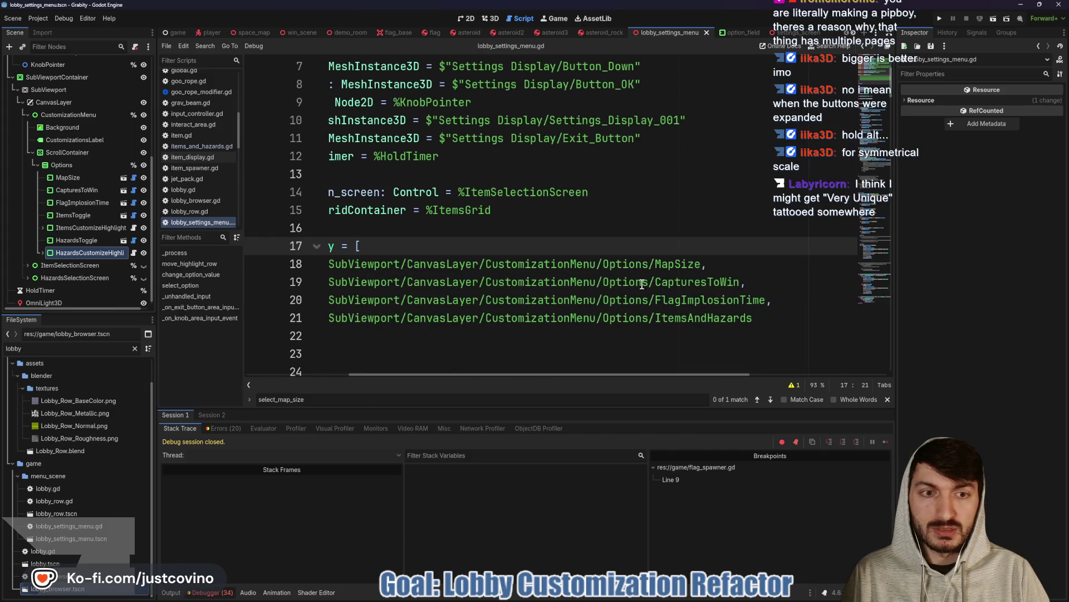
drag(783, 314, 415, 317)
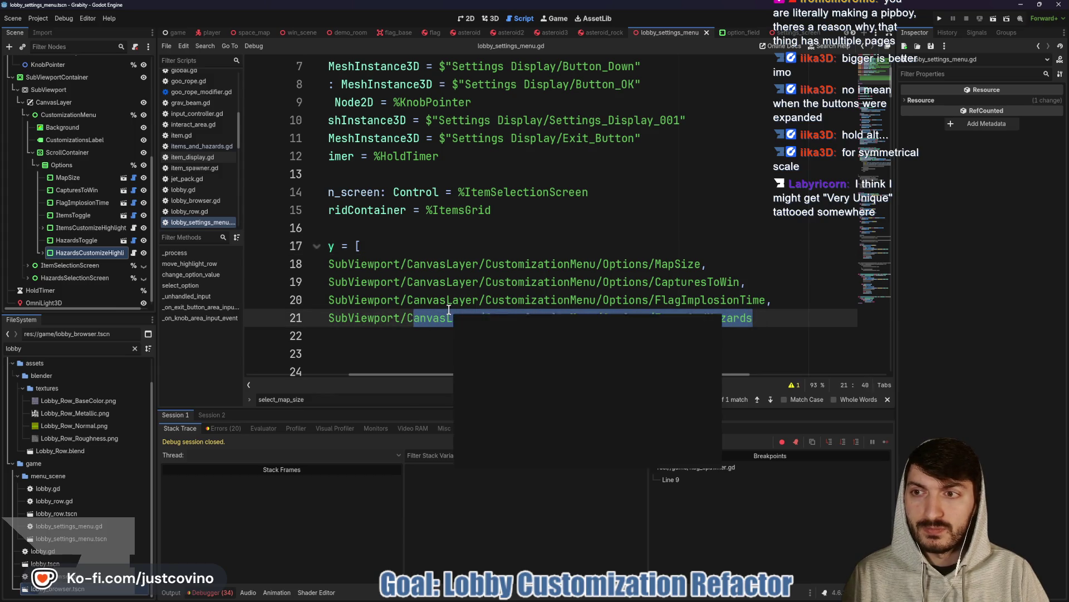
scroll(659, 289, left, 1)
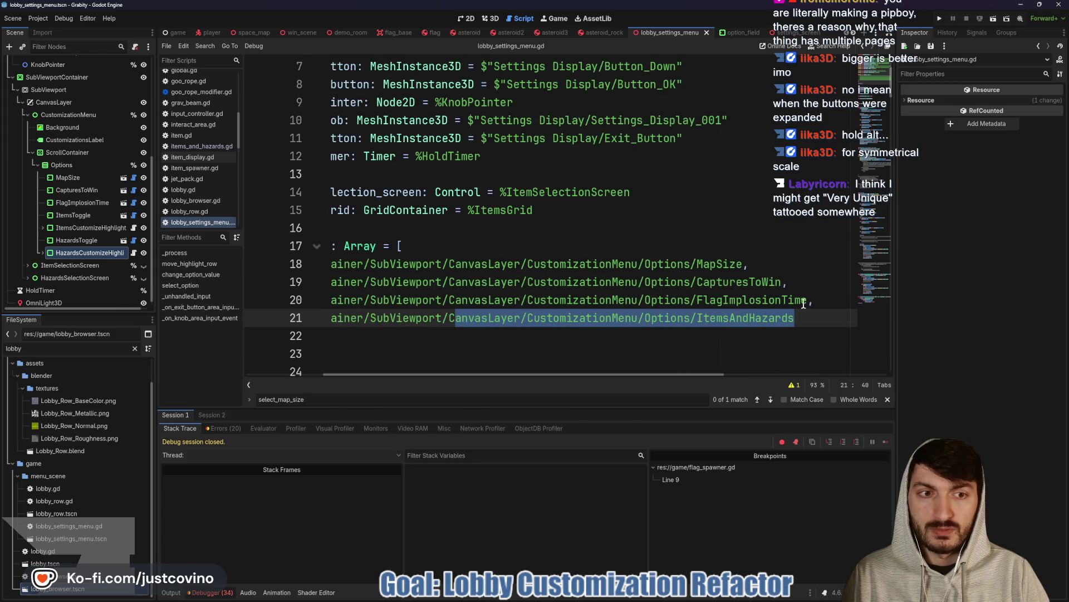
mouse_move(802, 313)
mouse_down()
mouse_move(656, 318)
mouse_move(312, 281)
mouse_move(298, 269)
mouse_up()
key(BackSpace)
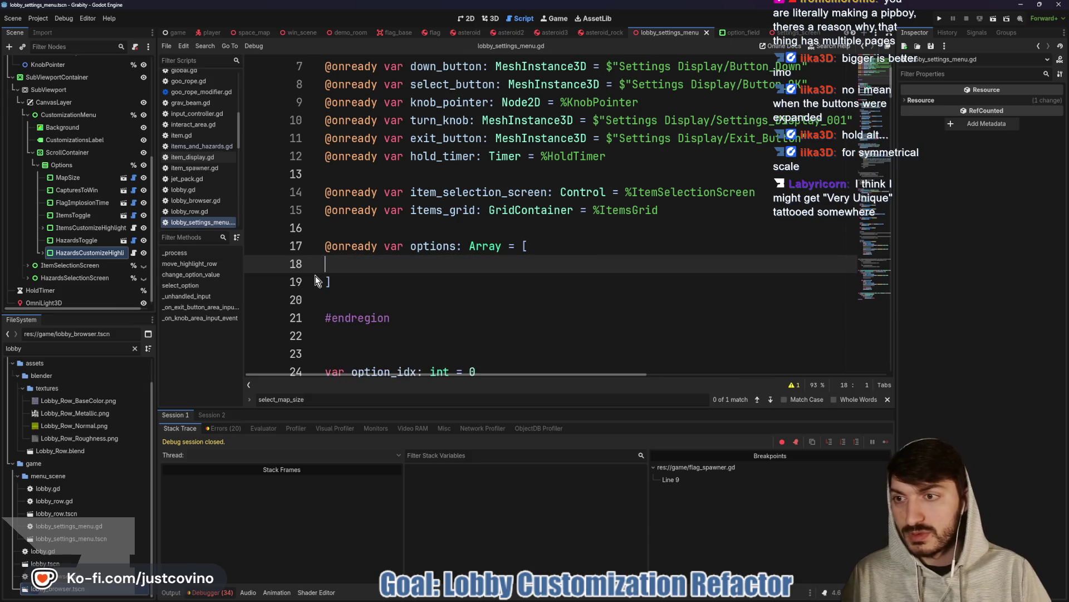
Drop the seven option nodes, MapSize through HazardsCustomizeHighlight, into line 18 of the options array
shift+click(71, 177)
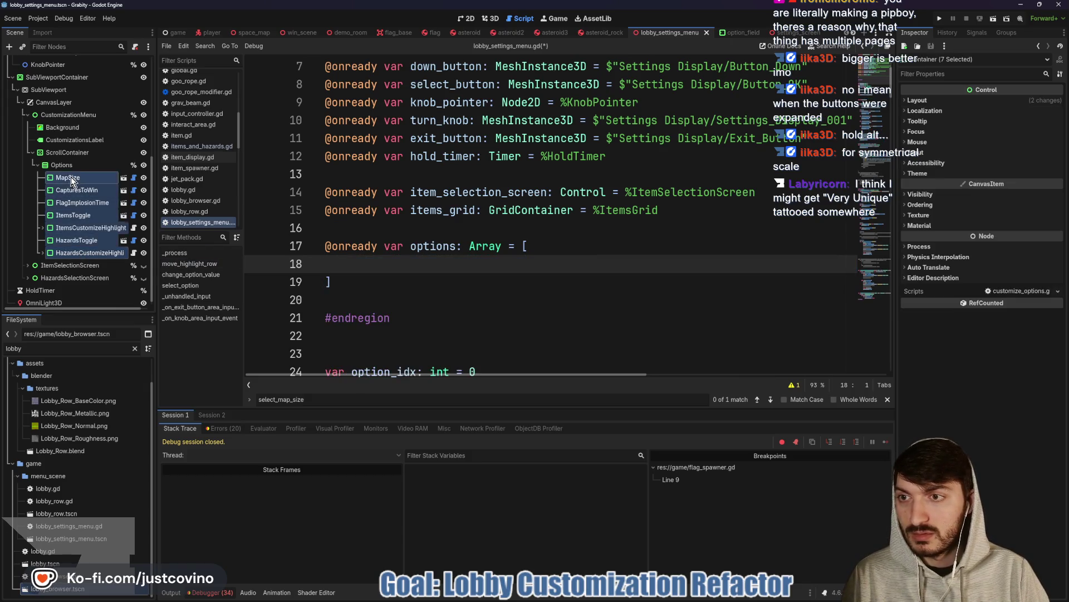
drag(74, 215, 381, 257)
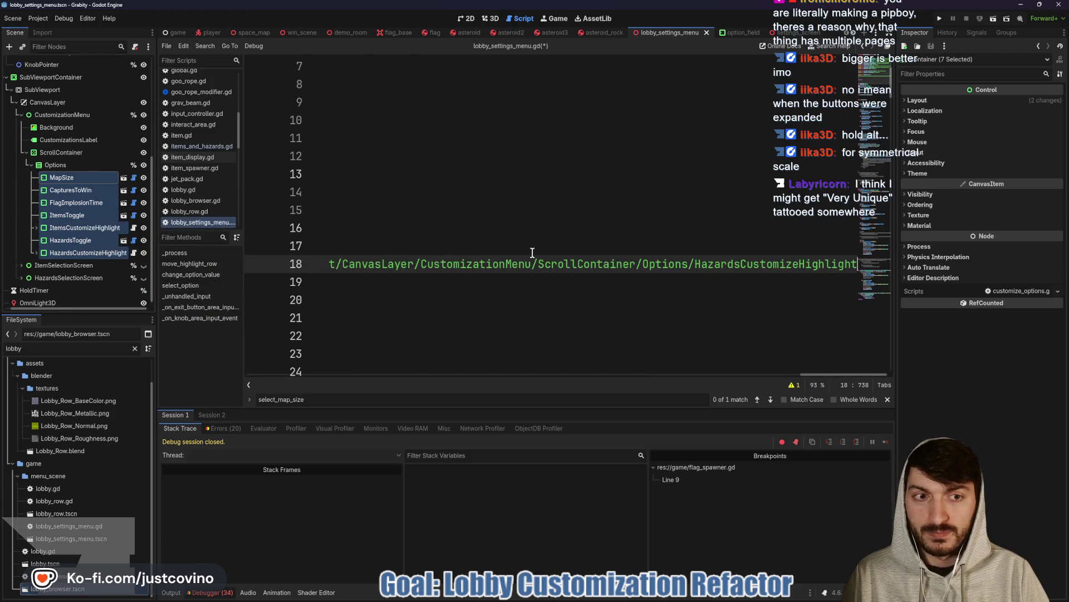
scroll(530, 251, left, 6)
scroll(533, 251, left, 8)
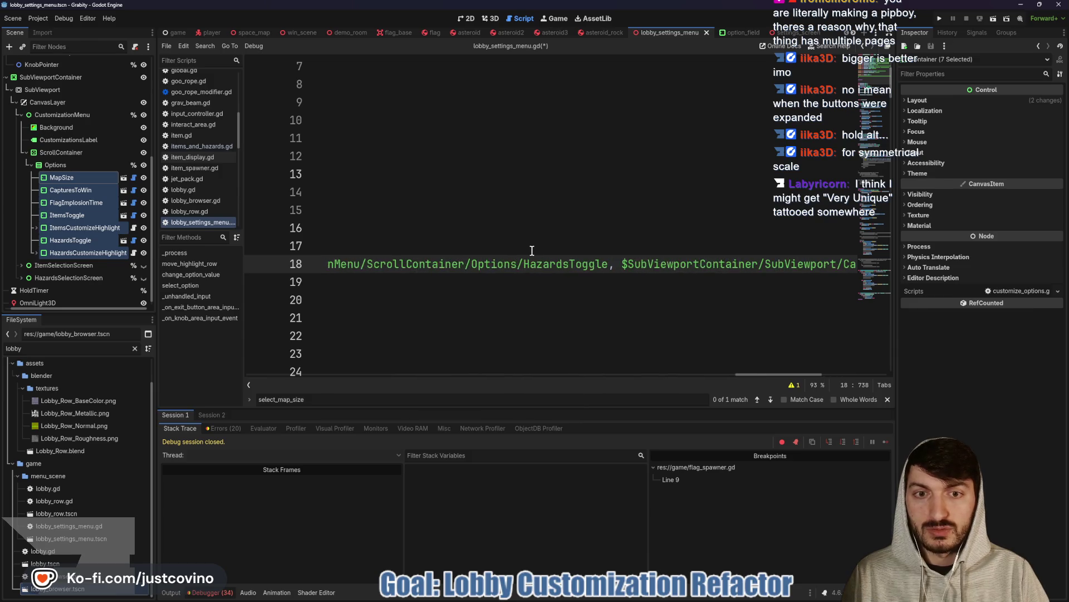
scroll(531, 250, left, 6)
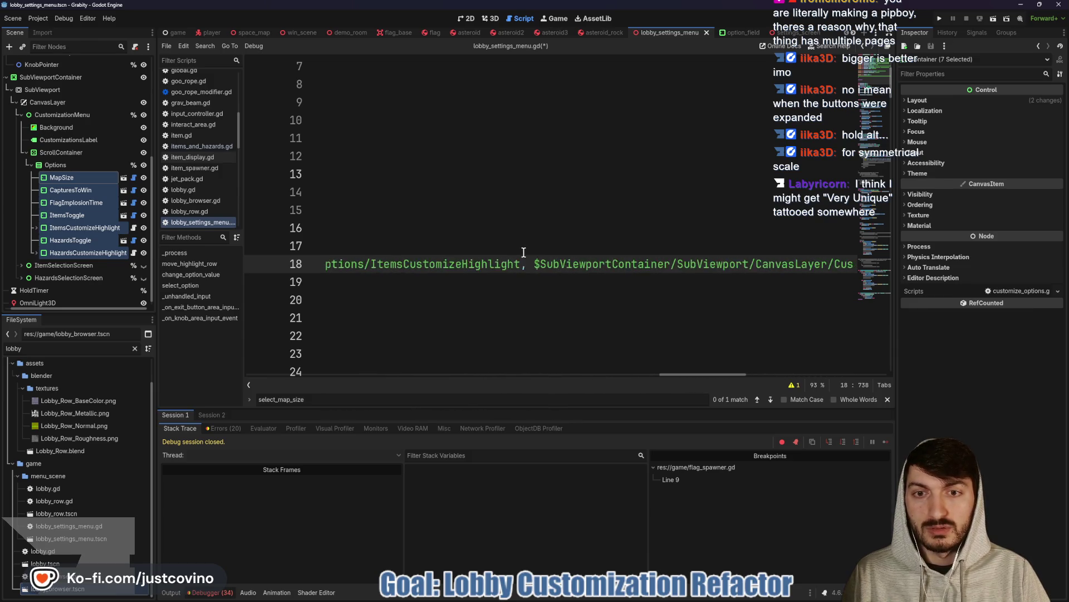
drag(637, 375, 242, 386)
scroll(682, 286, right, 5)
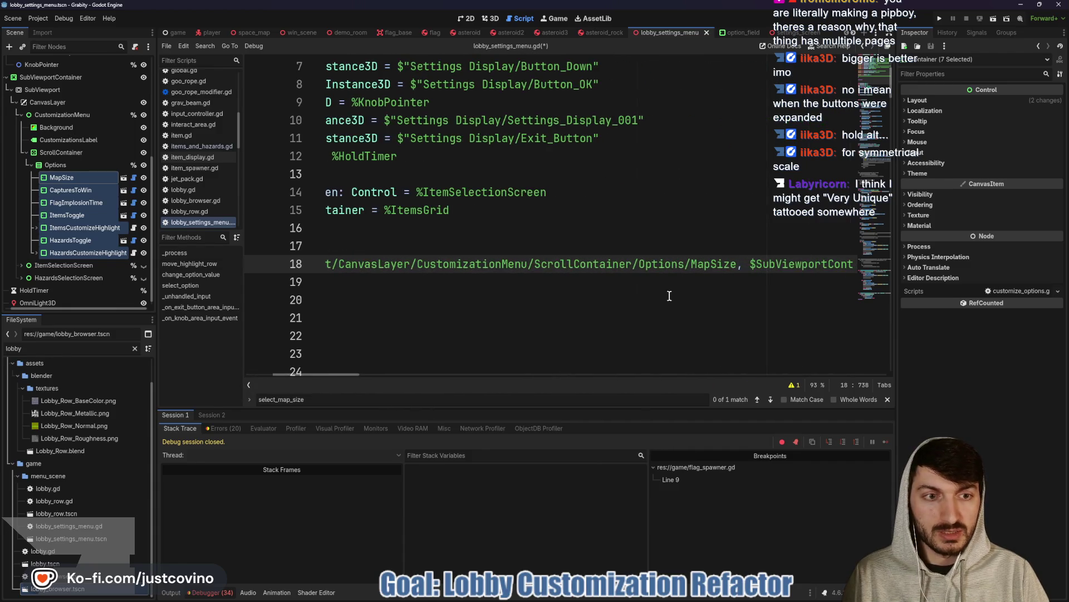
Break the dropped node paths apart so each sits on its own line
mouse_move(772, 268)
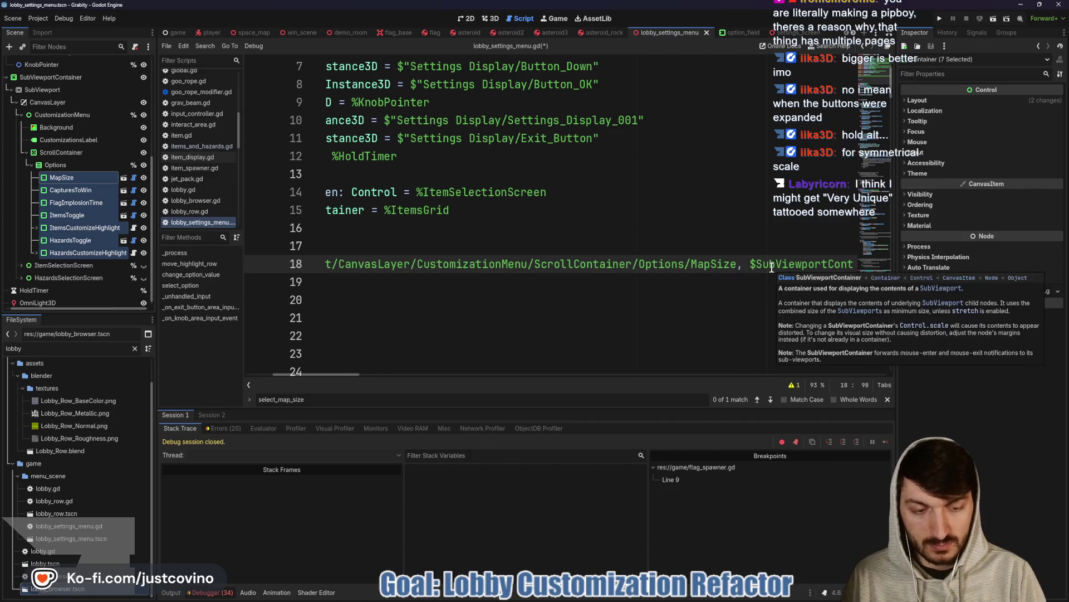
key(Return)
scroll(724, 278, right, 6)
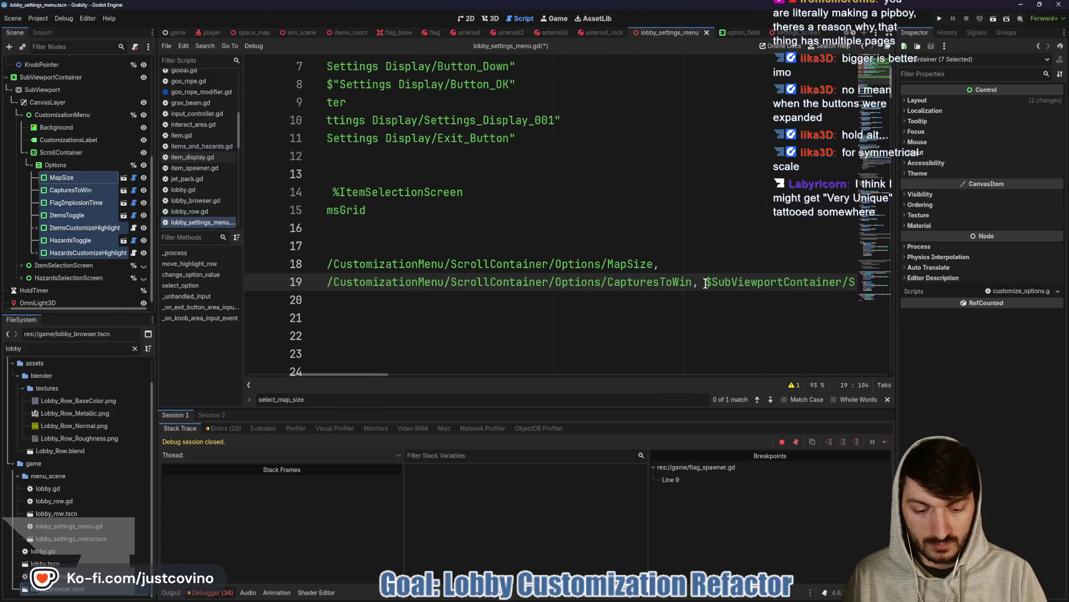
key(Return)
scroll(724, 289, right, 5)
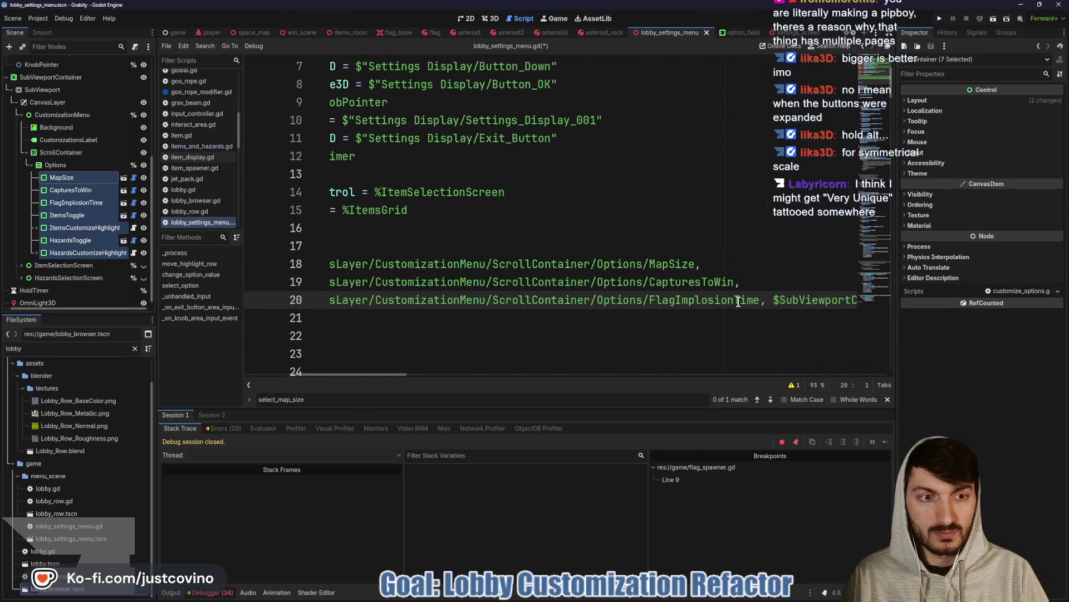
scroll(738, 301, right, 3)
click(691, 300)
scroll(707, 309, right, 15)
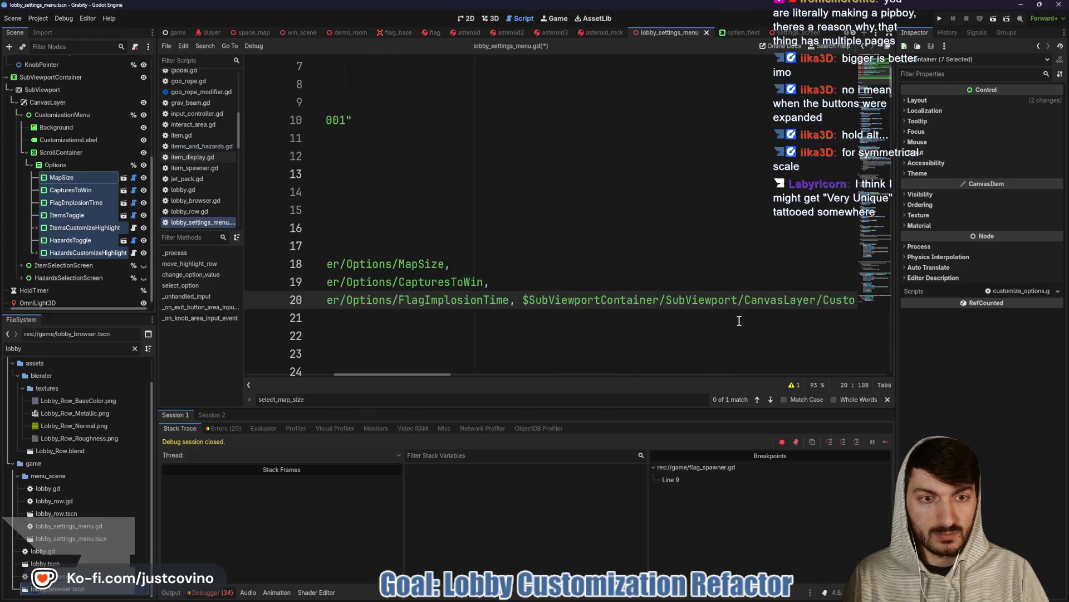
scroll(725, 312, right, 5)
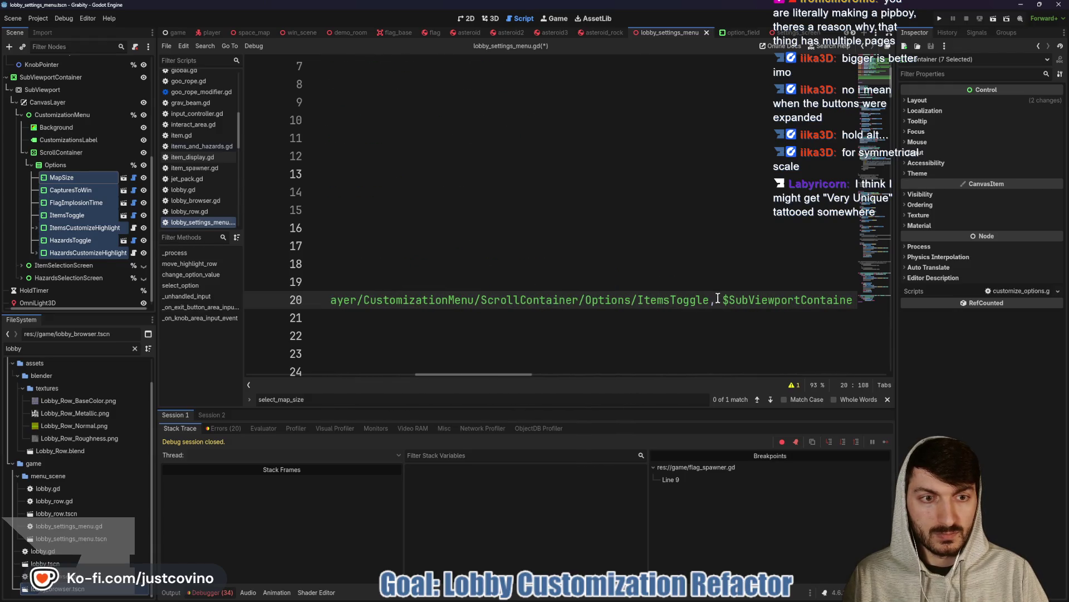
scroll(727, 307, right, 15)
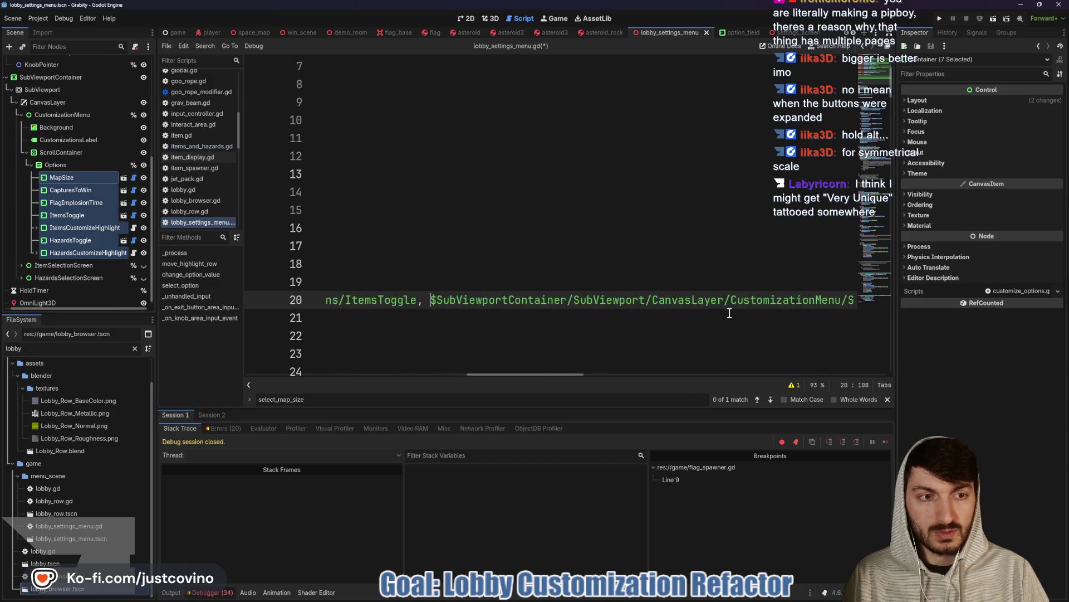
scroll(729, 313, right, 12)
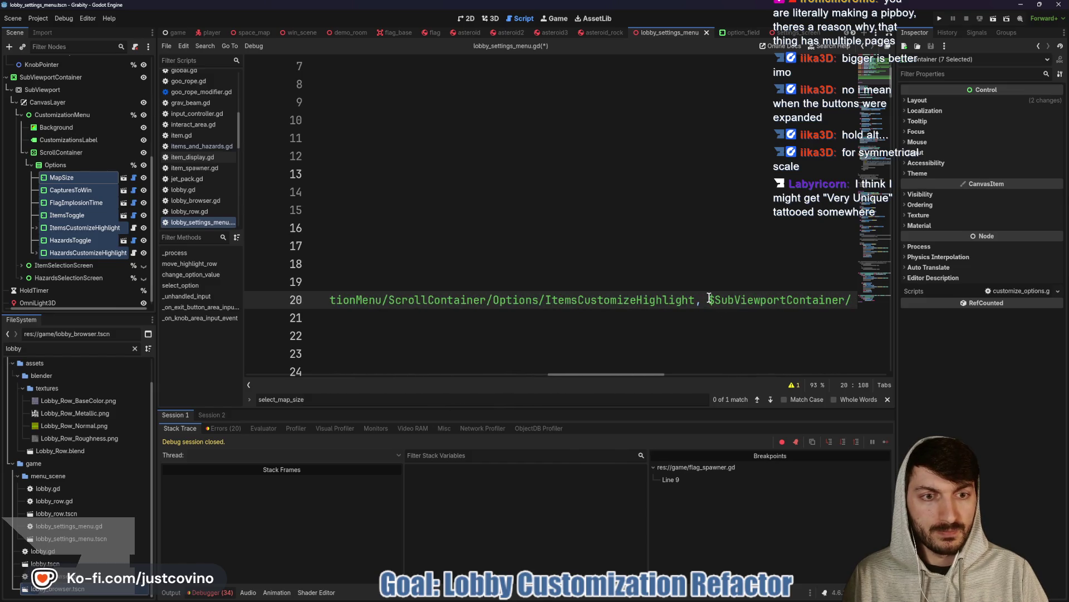
key(Return)
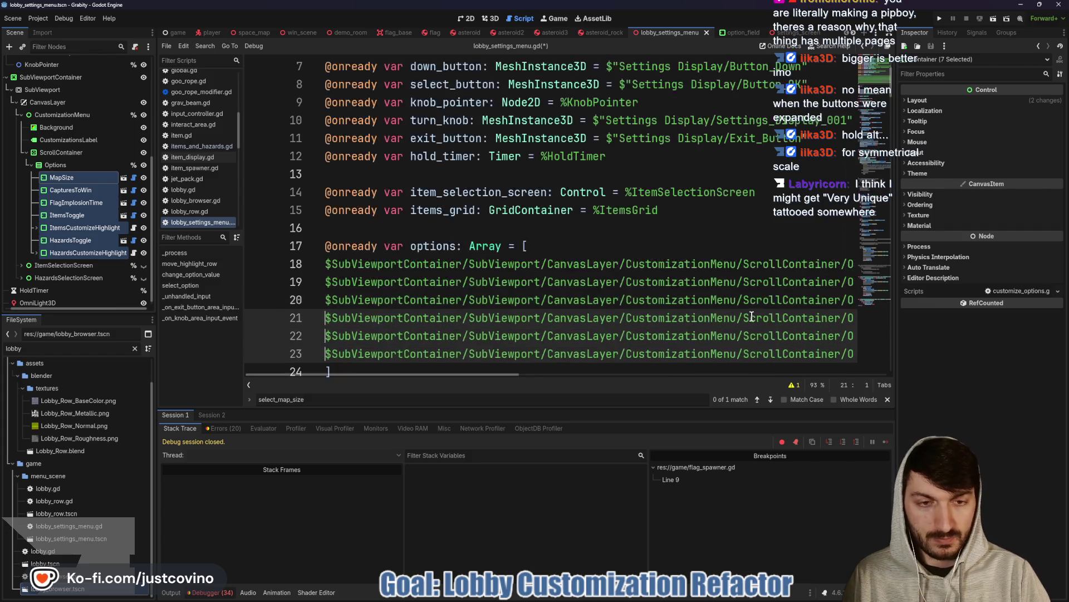
scroll(702, 267, down, 3)
scroll(653, 233, right, 12)
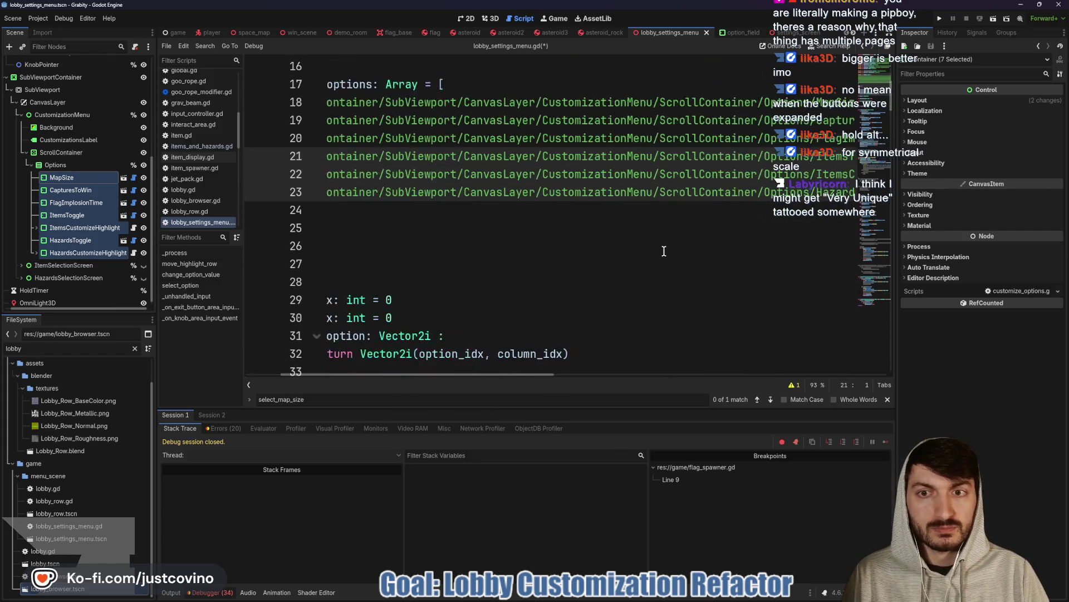
click(666, 193)
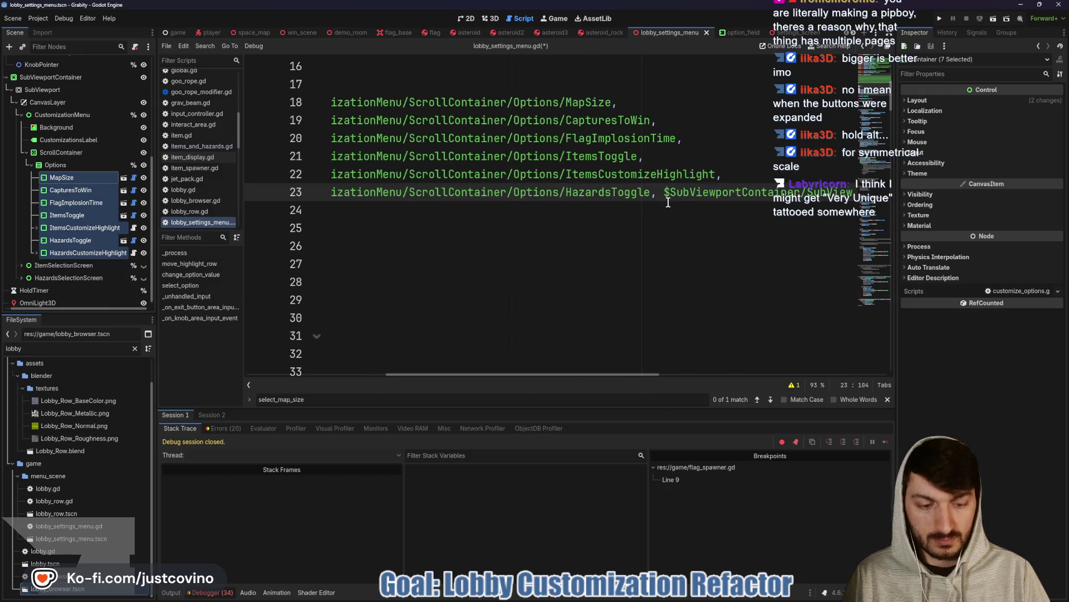
key(Return)
scroll(667, 202, right, 8)
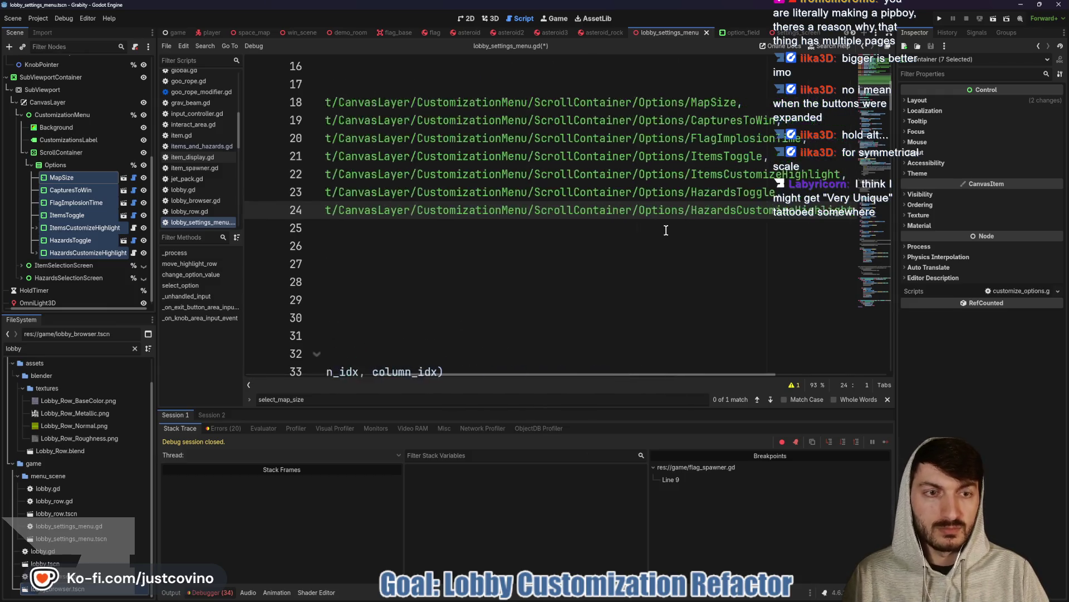
scroll(691, 221, left, 4)
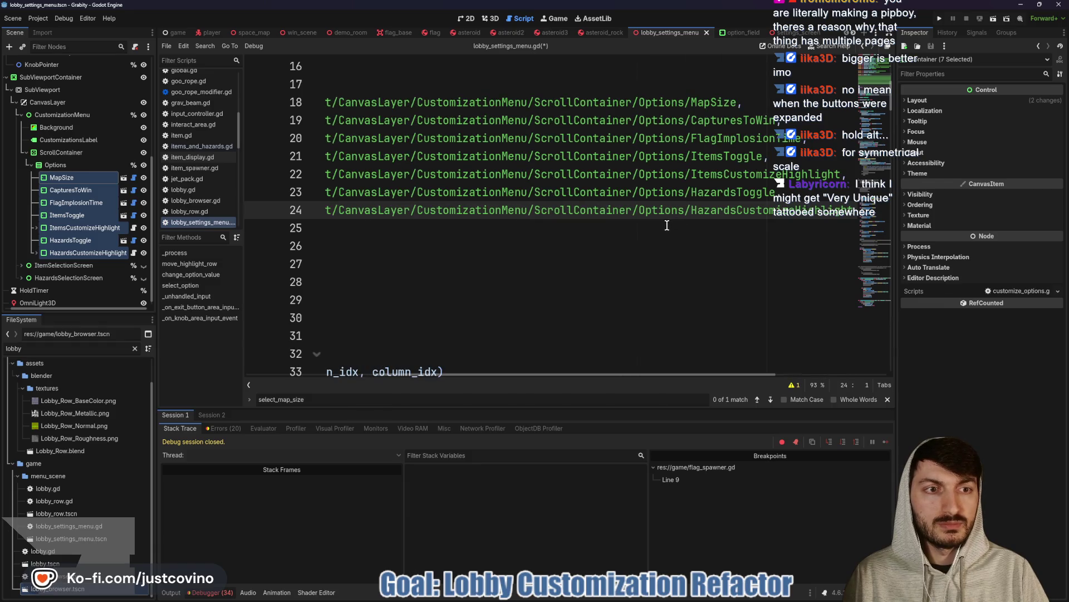
scroll(667, 225, left, 10)
scroll(483, 240, up, 2)
key(Up)
key(Up)
key(Up)
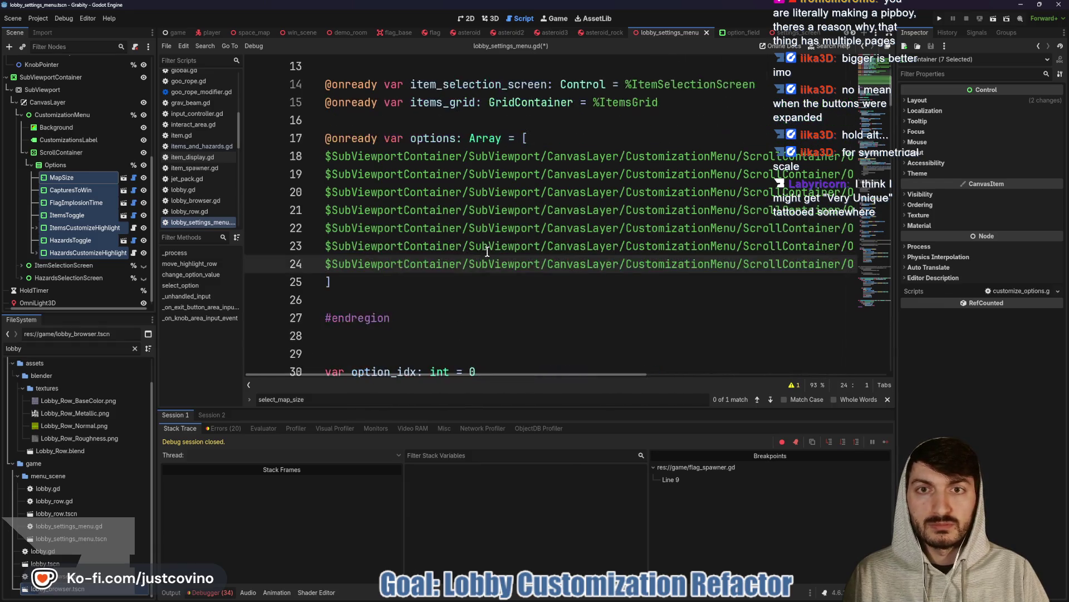
Save lobby_settings_menu.gd and select ScrollContainer to show it in the Inspector
key(ctrl+s)
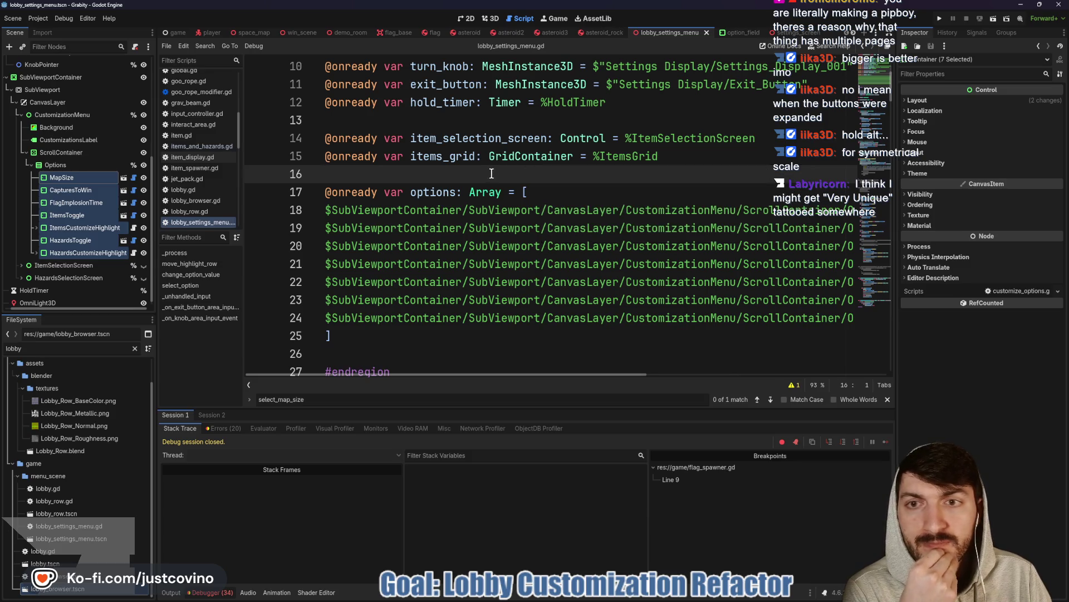
click(61, 152)
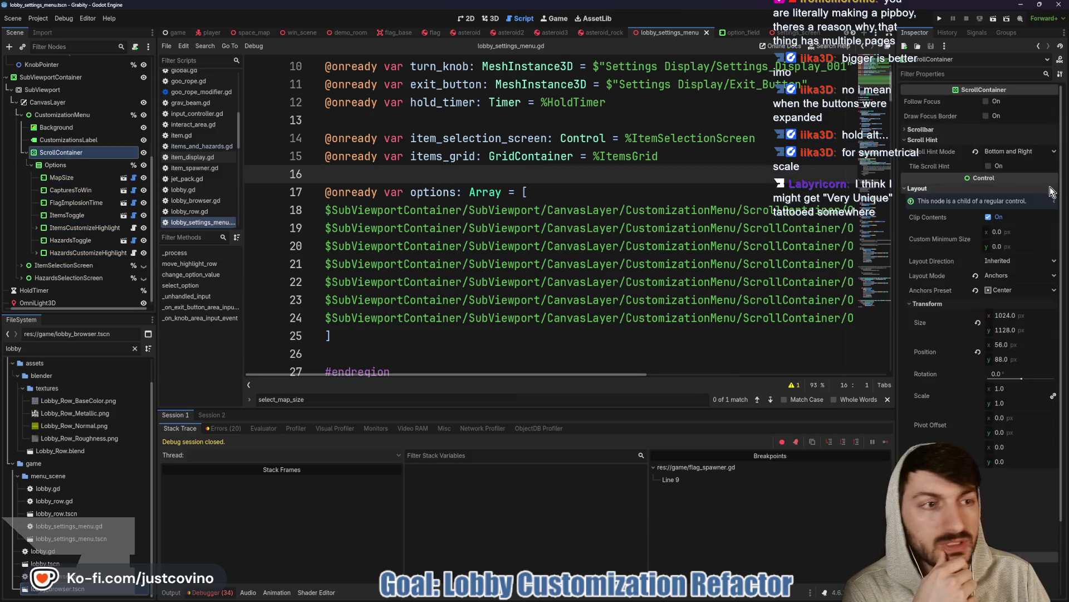
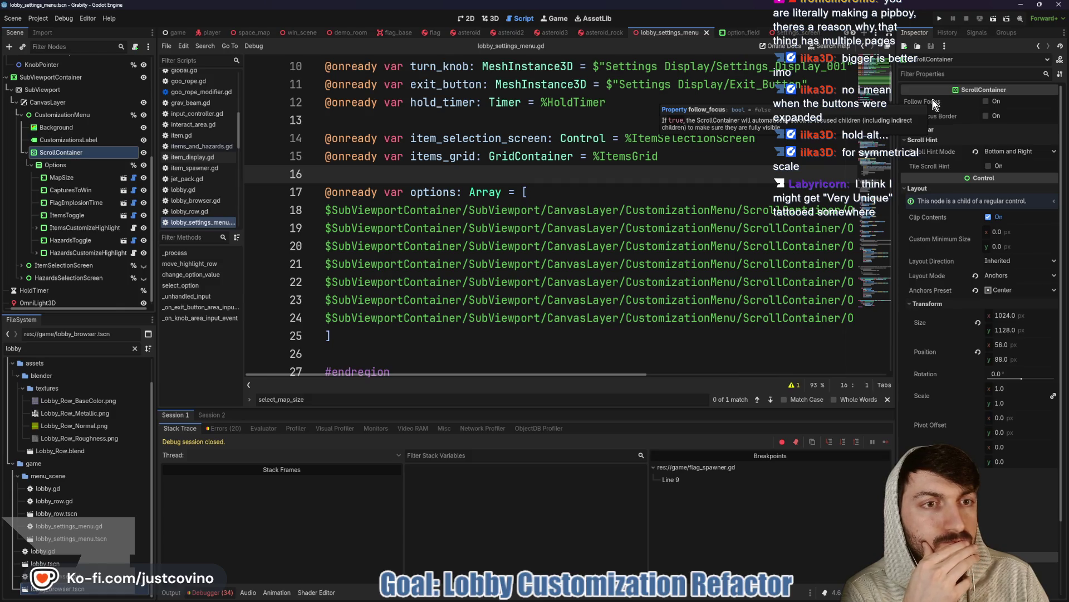
Toggle the ScrollContainer's Scrollbar section, then run the project to launch the Grabity debug windows
click(939, 129)
click(939, 129)
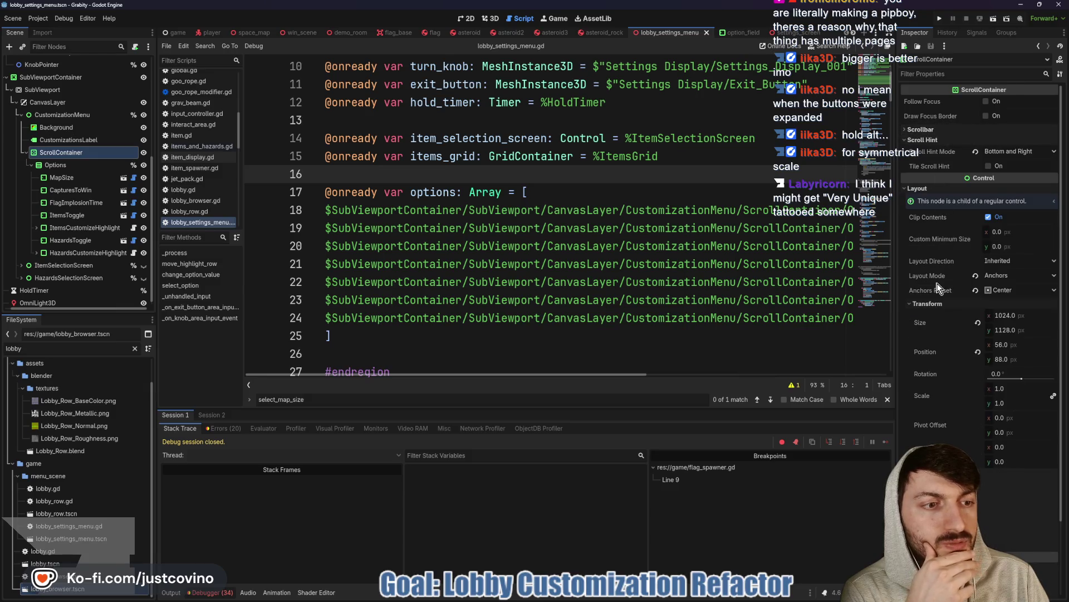
scroll(954, 323, down, 3)
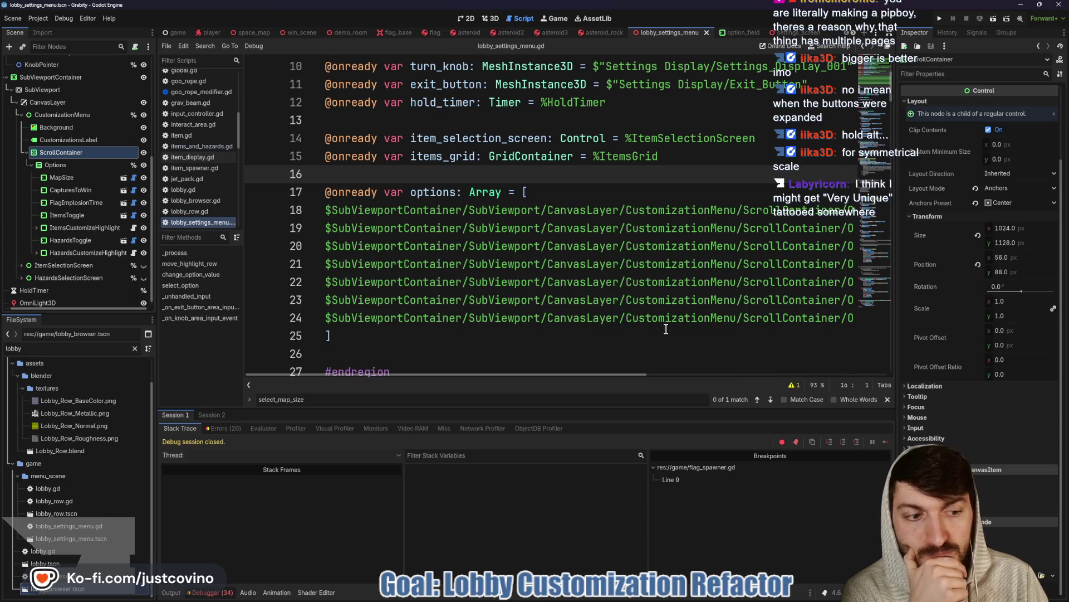
click(940, 19)
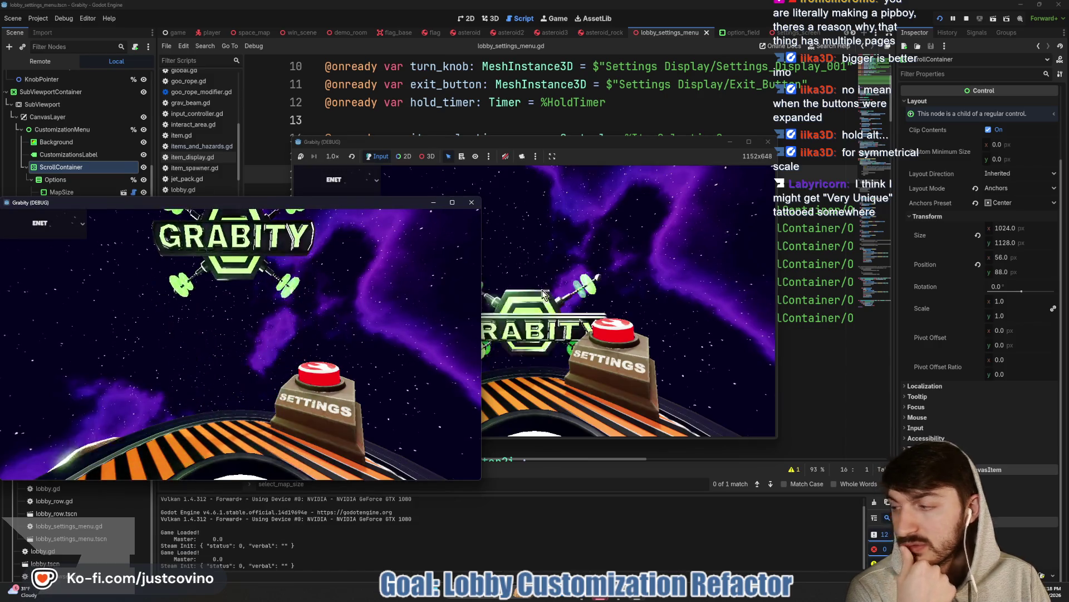
Host a lobby and step the highlight through Map Size, Flag Implosion Time, Items Toggle and Customize Items
click(155, 291)
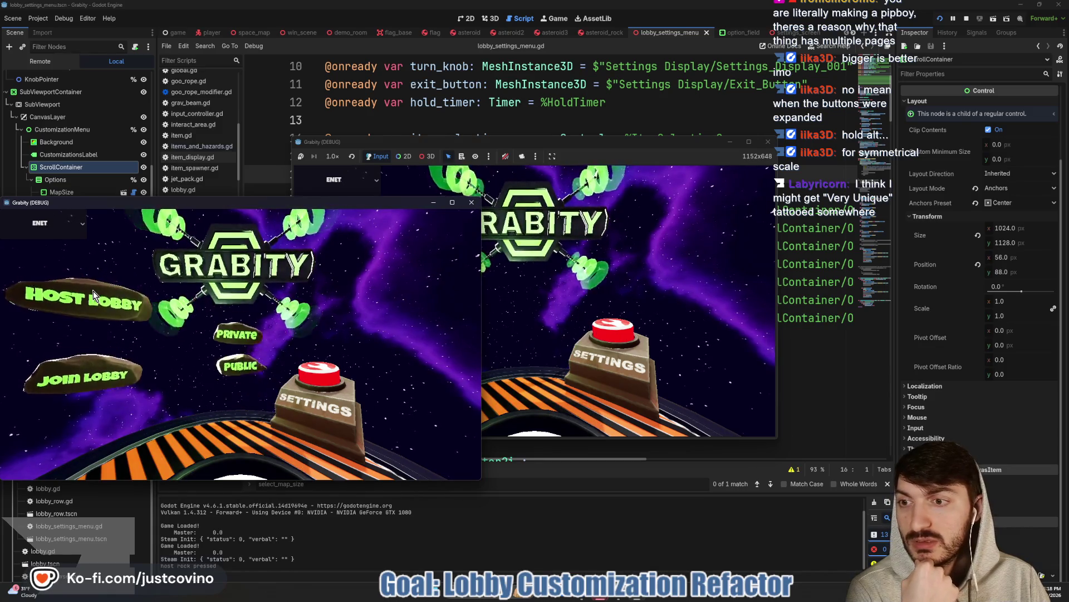
click(258, 303)
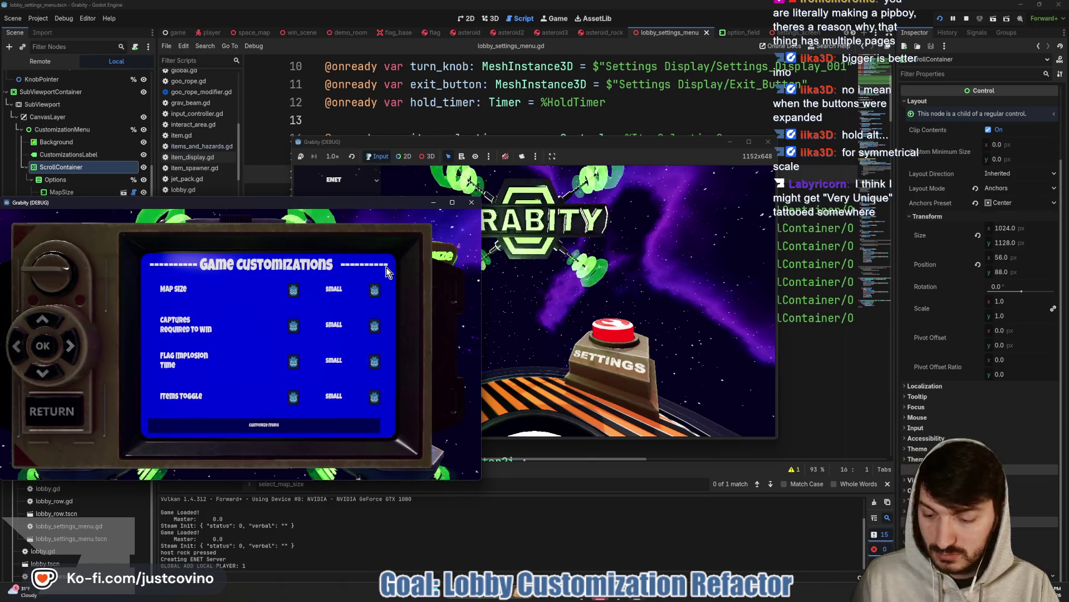
key(Up)
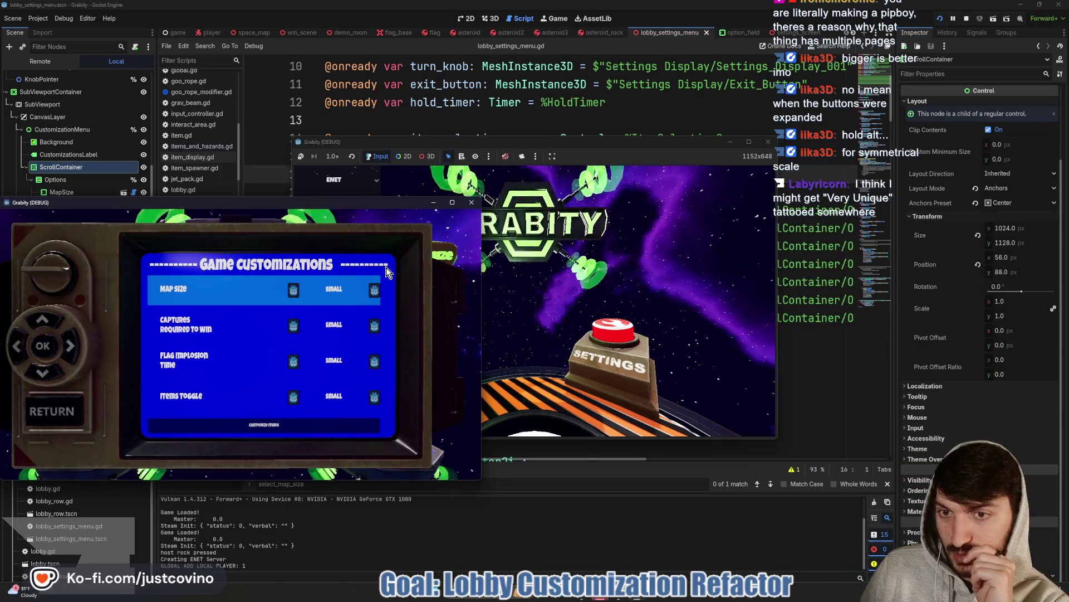
key(Down)
key(Down)
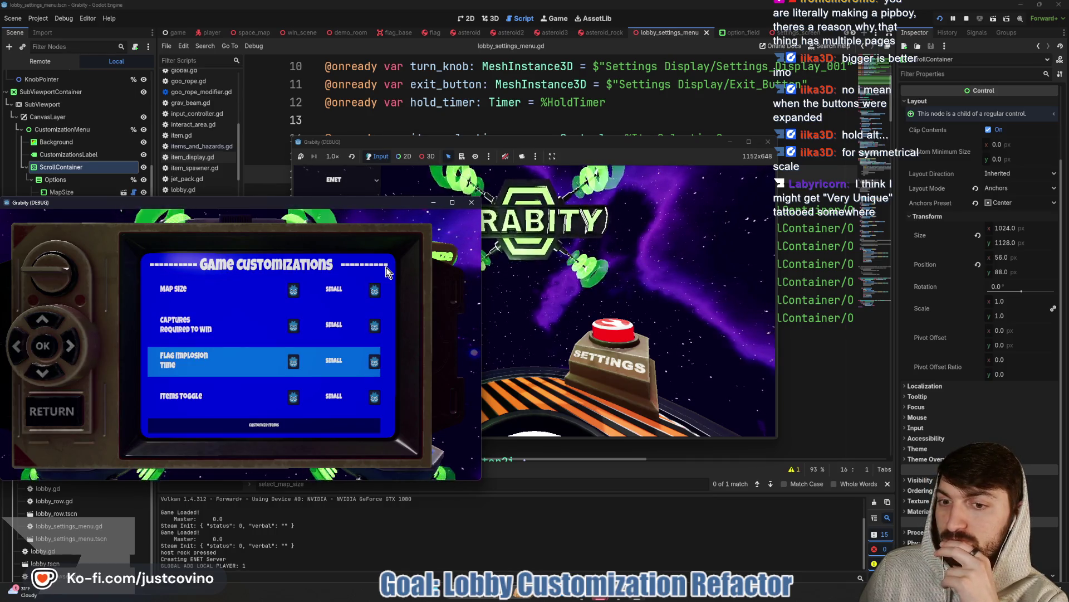
key(Down)
key(Down)
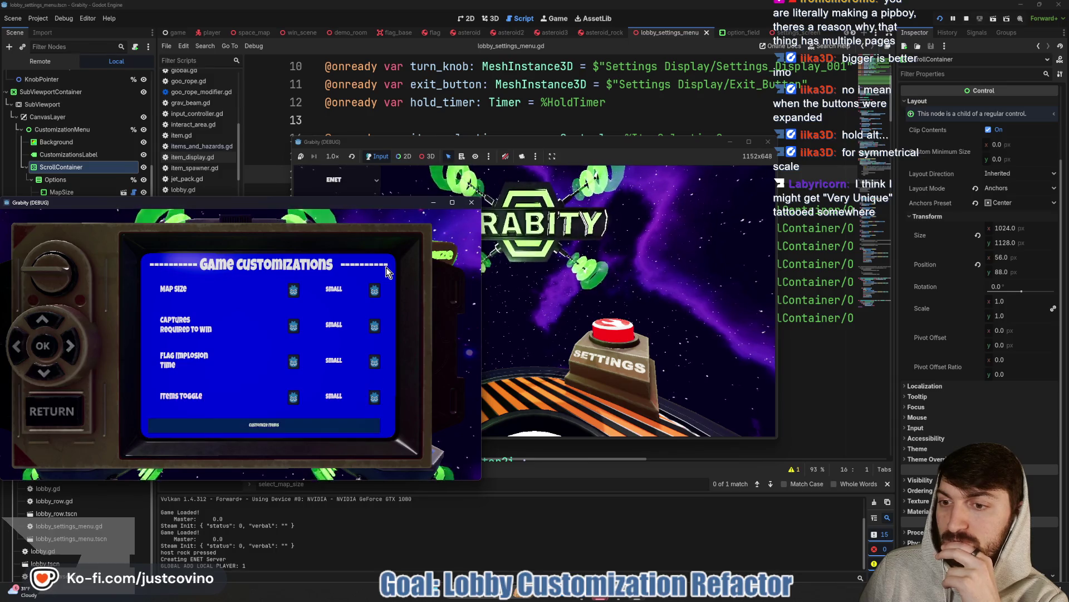
key(Down)
key(Down)
key(Down)
key(Down)
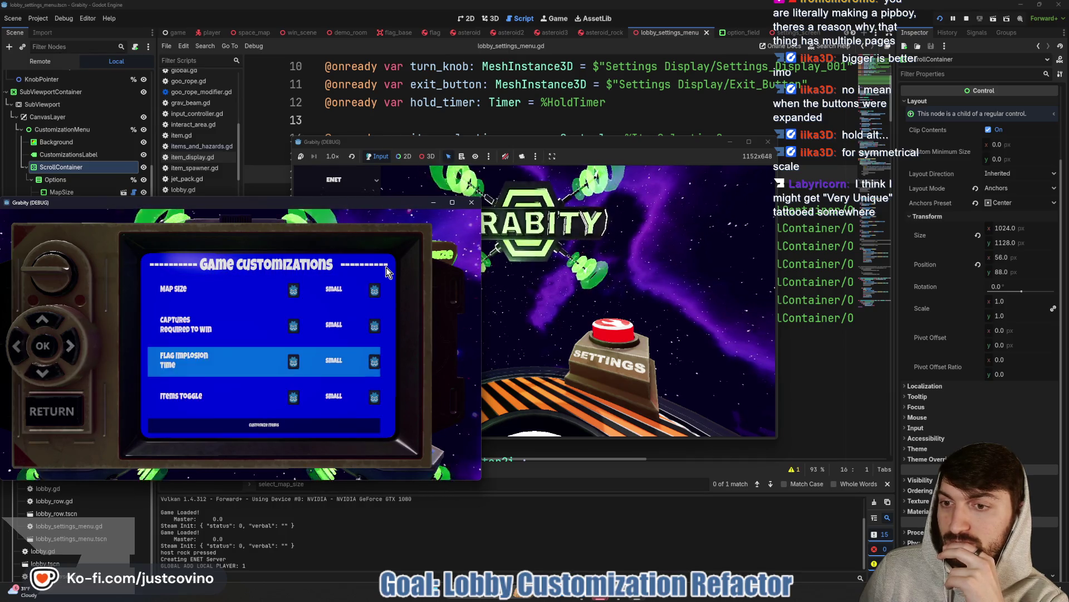
key(Down)
key(Down)
key(Down)
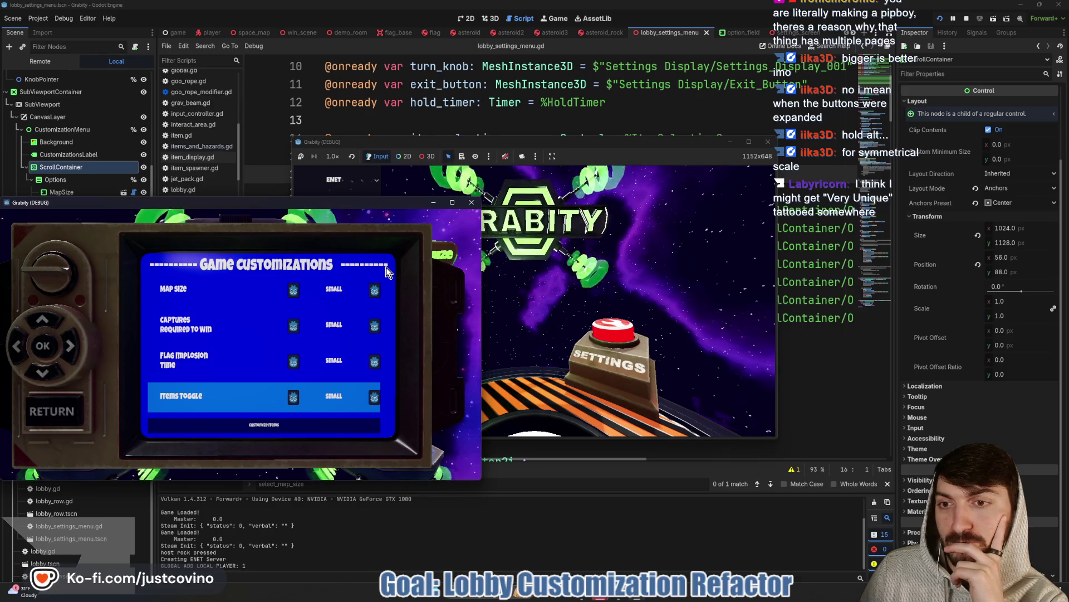
key(Down)
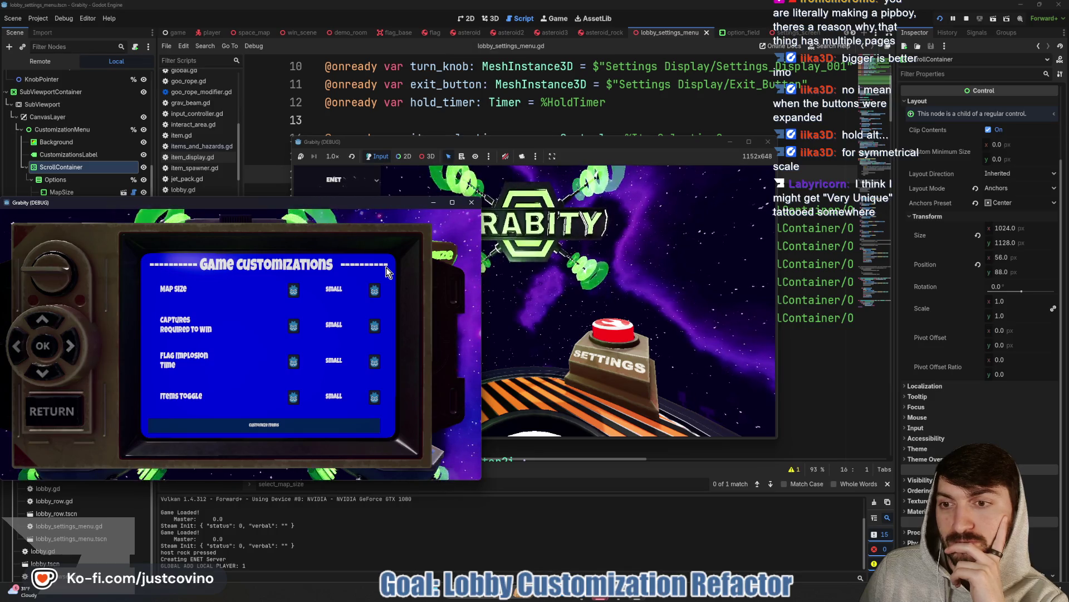
Check the highlight wraps, set Flag Implosion Time to 60 SECONDS, and stop the game
key(Up)
key(Up)
key(Up)
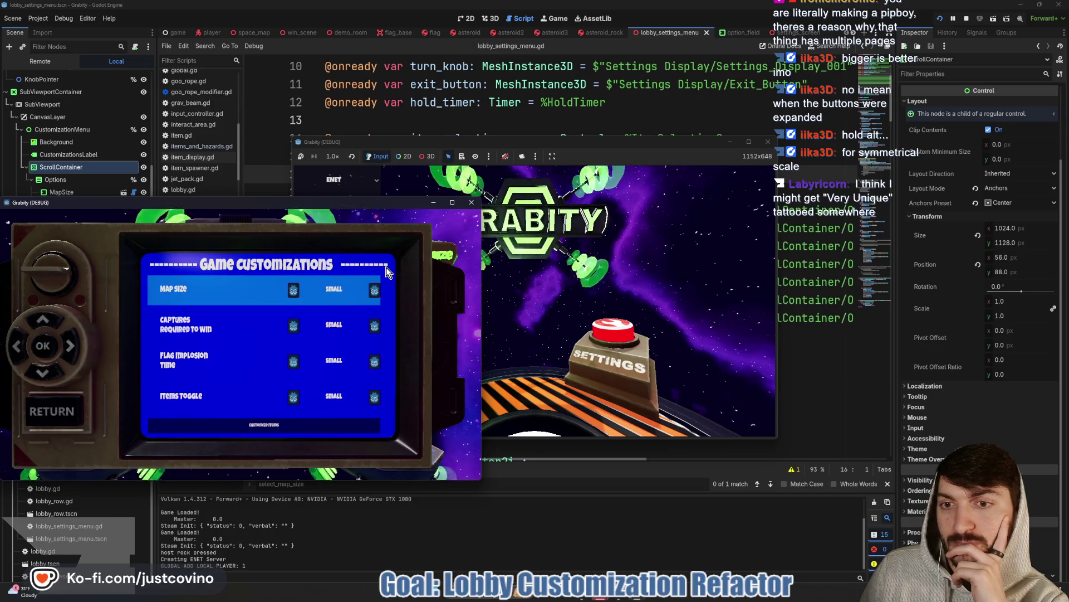
key(Down)
key(Down)
key(Down)
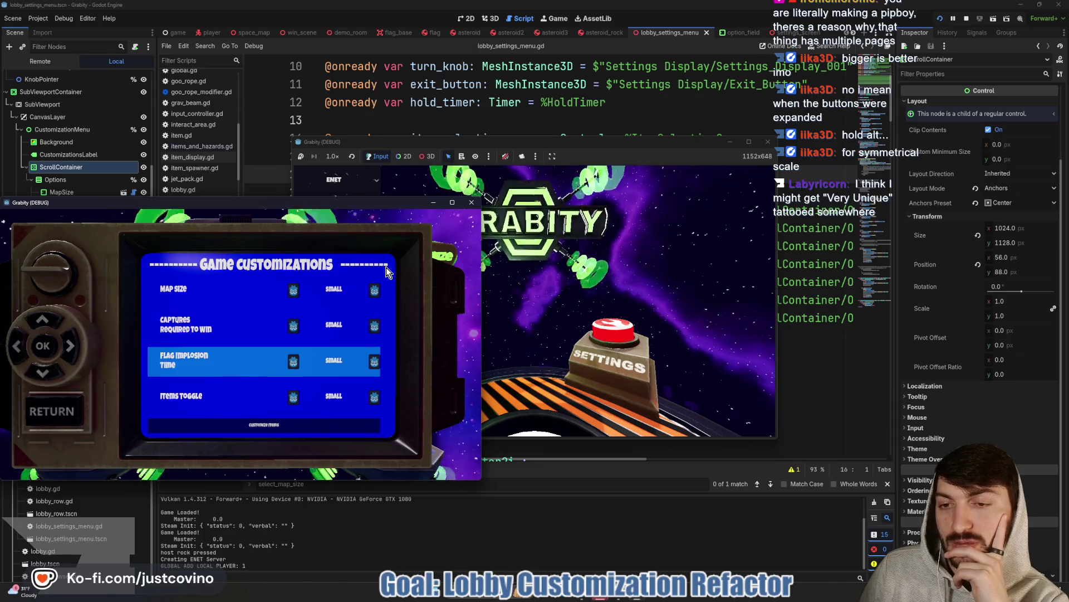
key(Down)
key(Down)
key(Down)
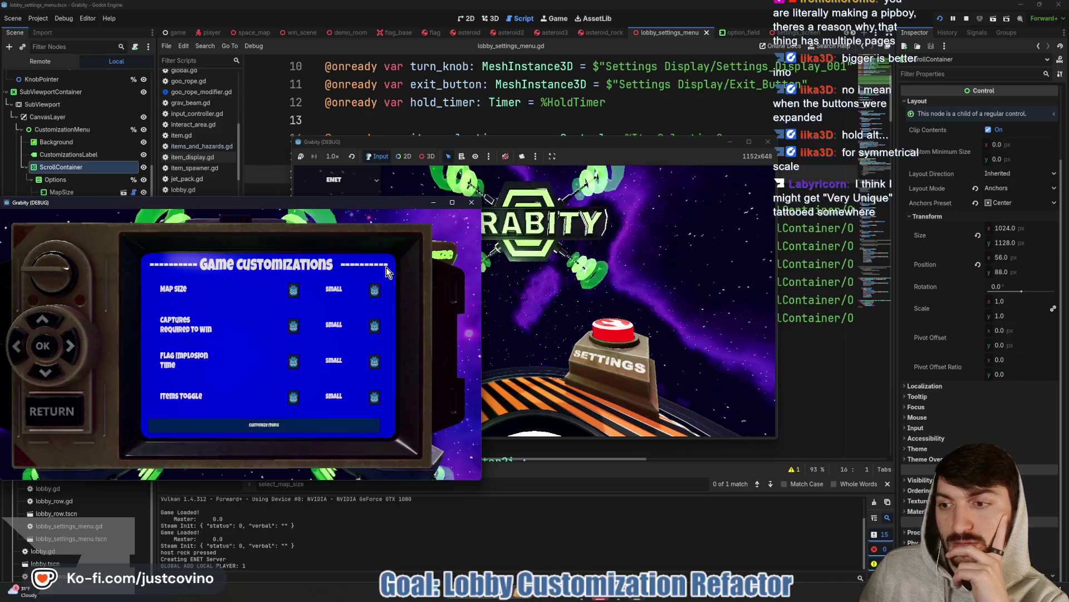
key(Down)
key(Down)
key(Down)
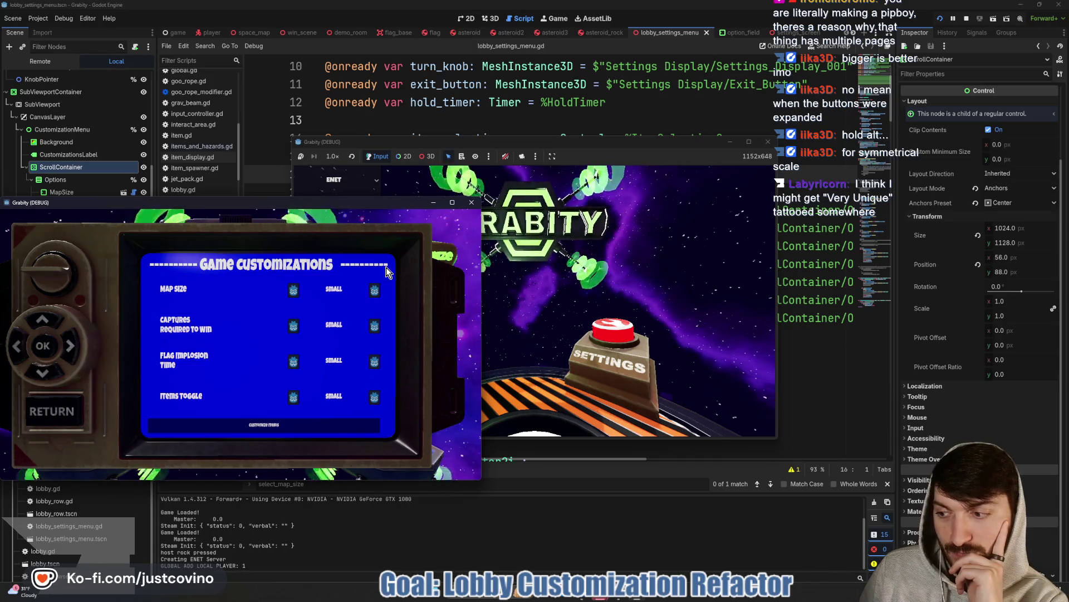
key(Up)
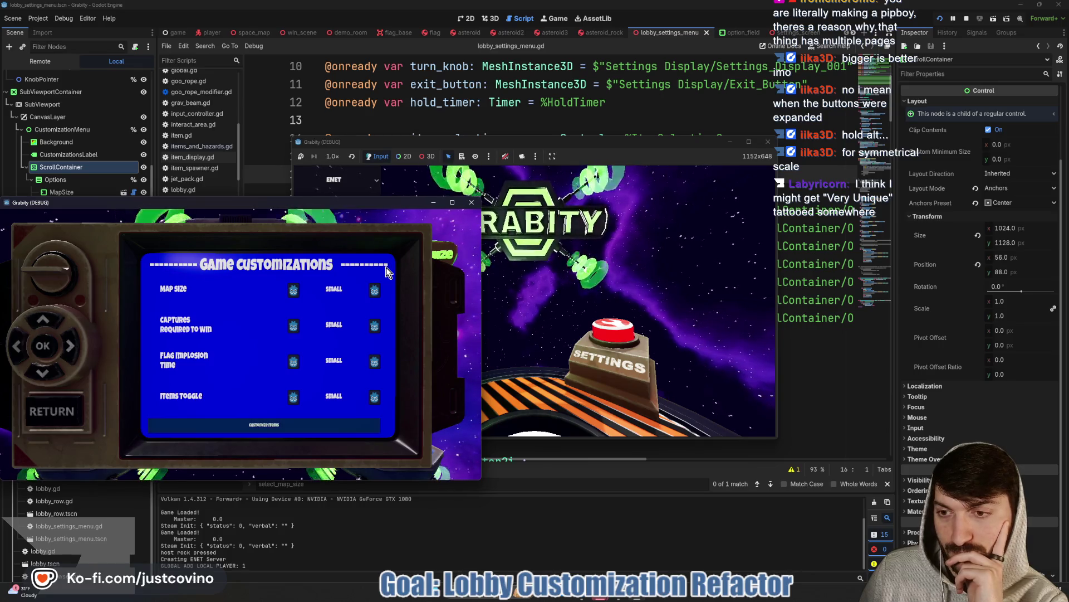
key(Up)
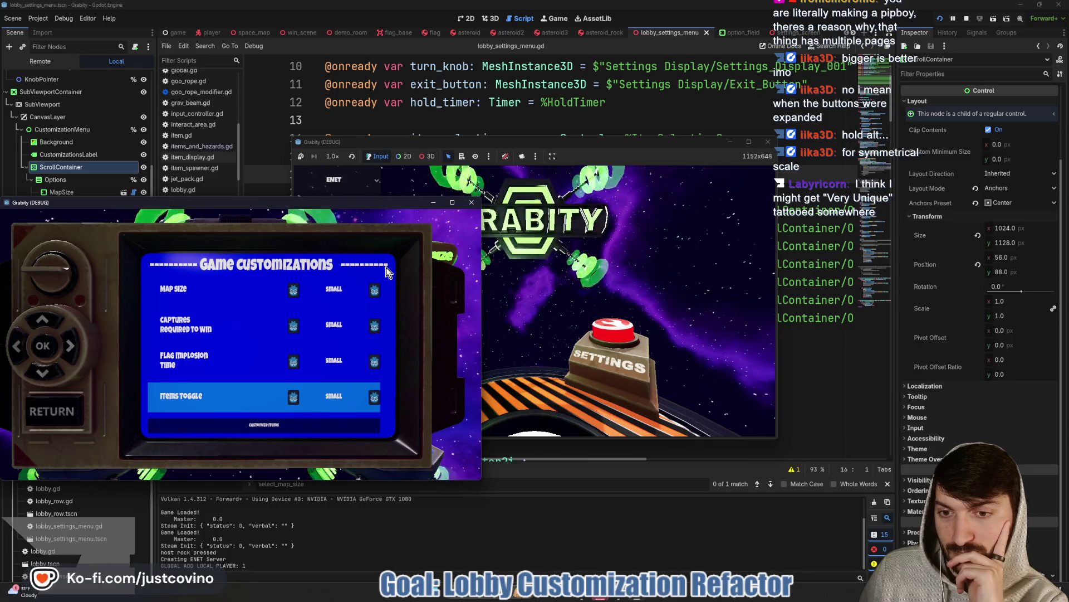
key(Up)
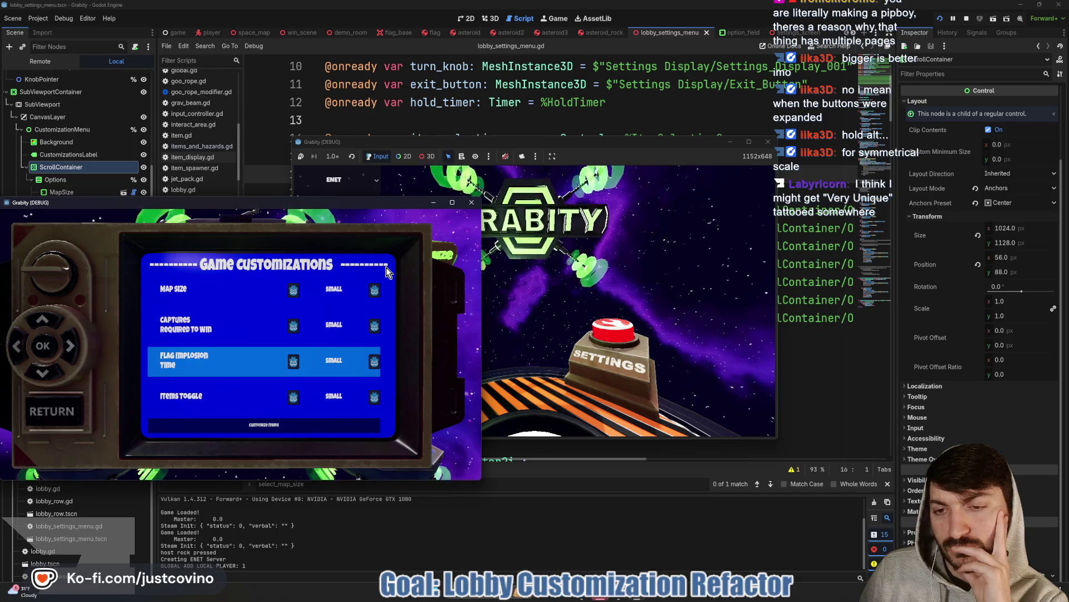
key(Right)
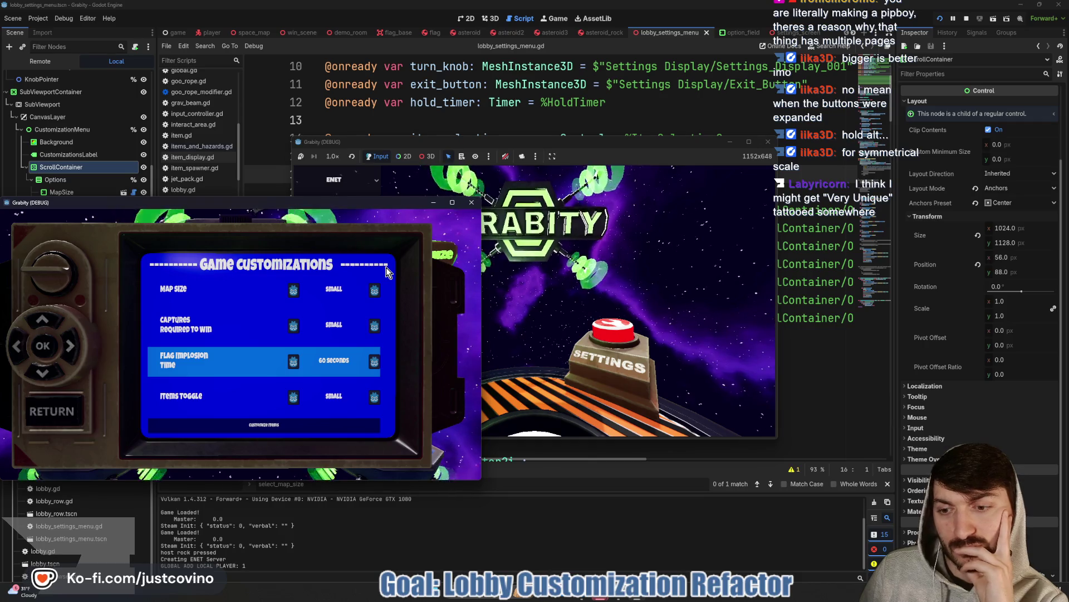
key(F8)
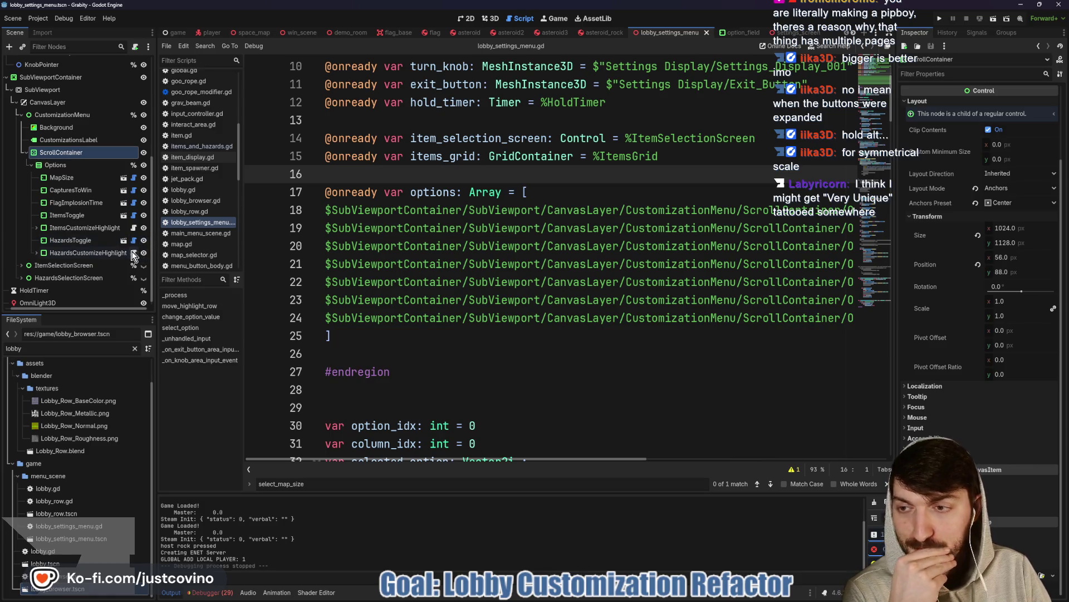
Uncomment the set_initial_selections declaration at line 107 and select its three commented body lines
scroll(402, 294, down, 9)
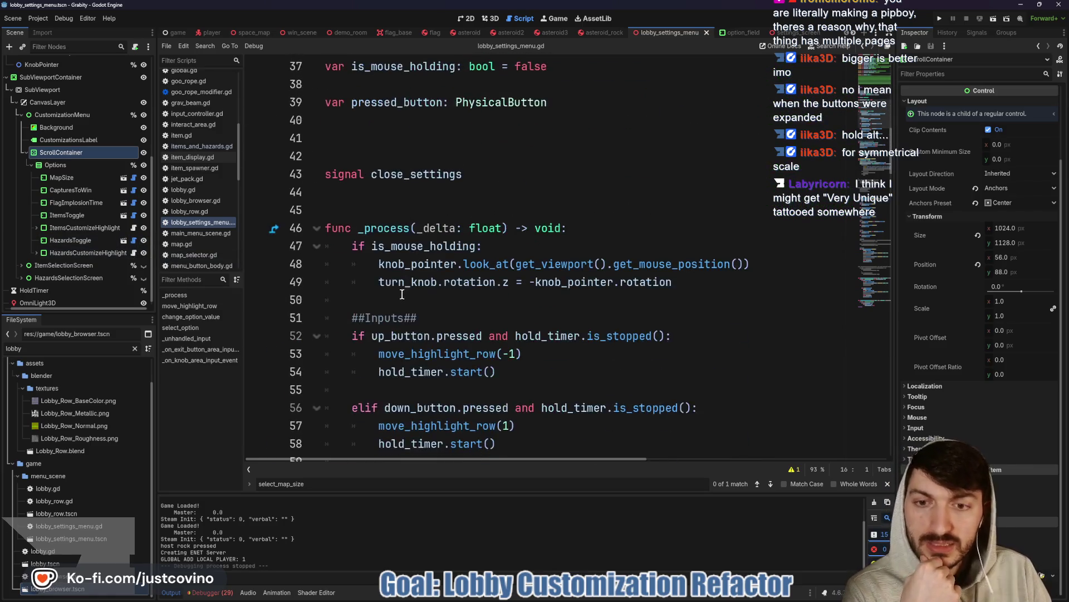
scroll(403, 294, down, 3)
scroll(402, 295, down, 3)
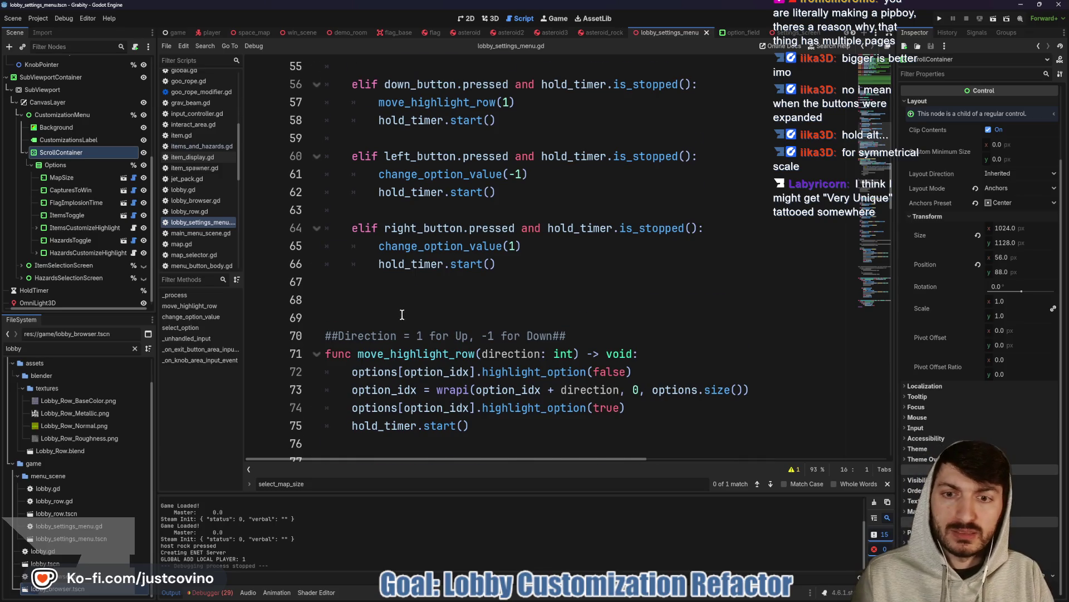
scroll(402, 315, down, 5)
scroll(490, 289, down, 3)
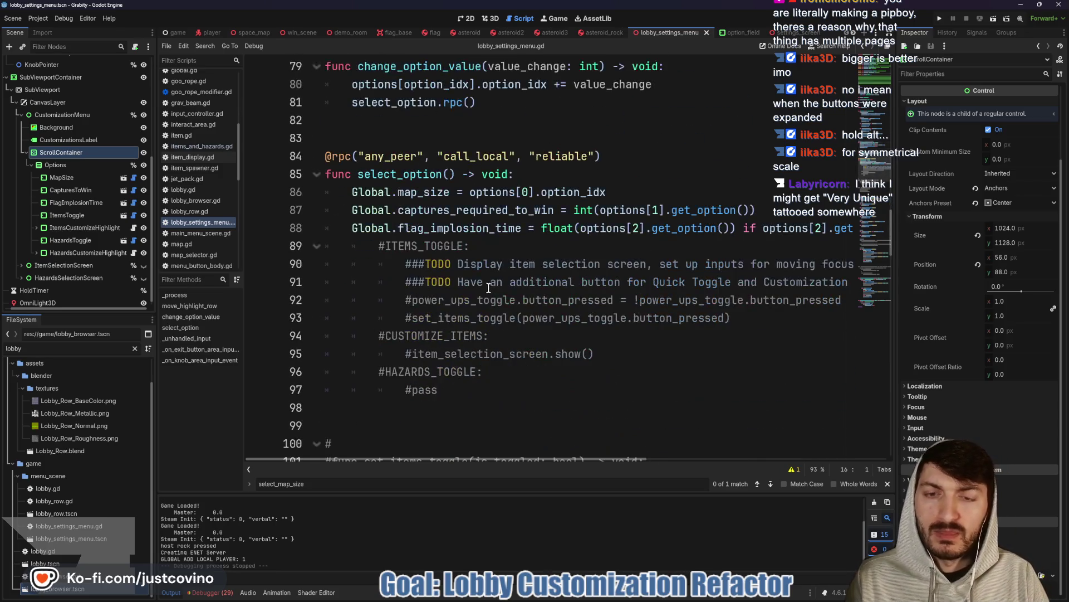
scroll(459, 293, down, 5)
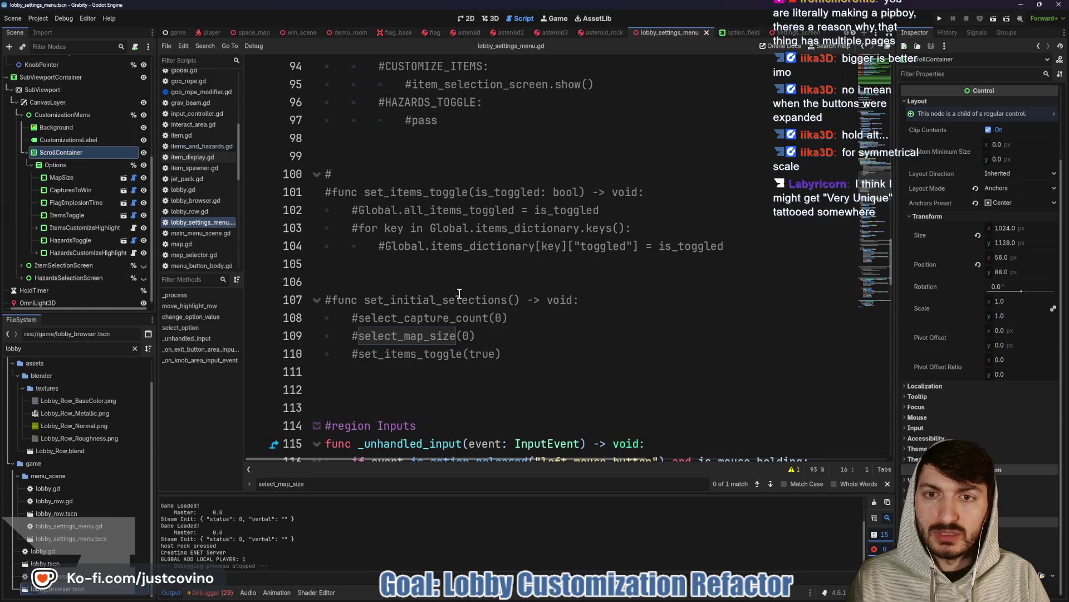
click(525, 349)
click(330, 300)
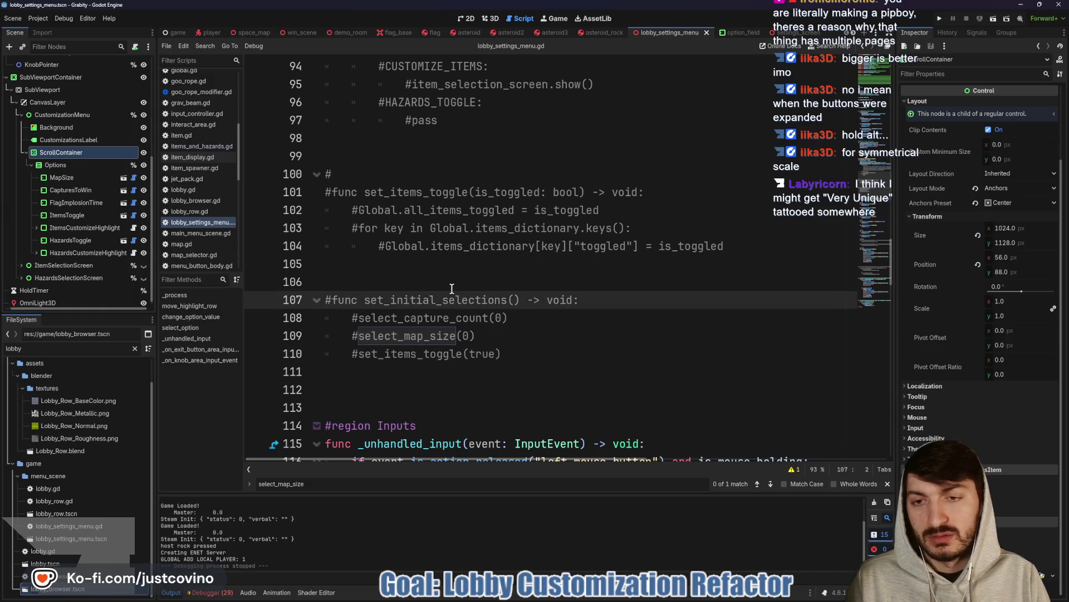
key(BackSpace)
mouse_move(502, 354)
mouse_down()
mouse_move(434, 354)
mouse_move(353, 319)
mouse_up()
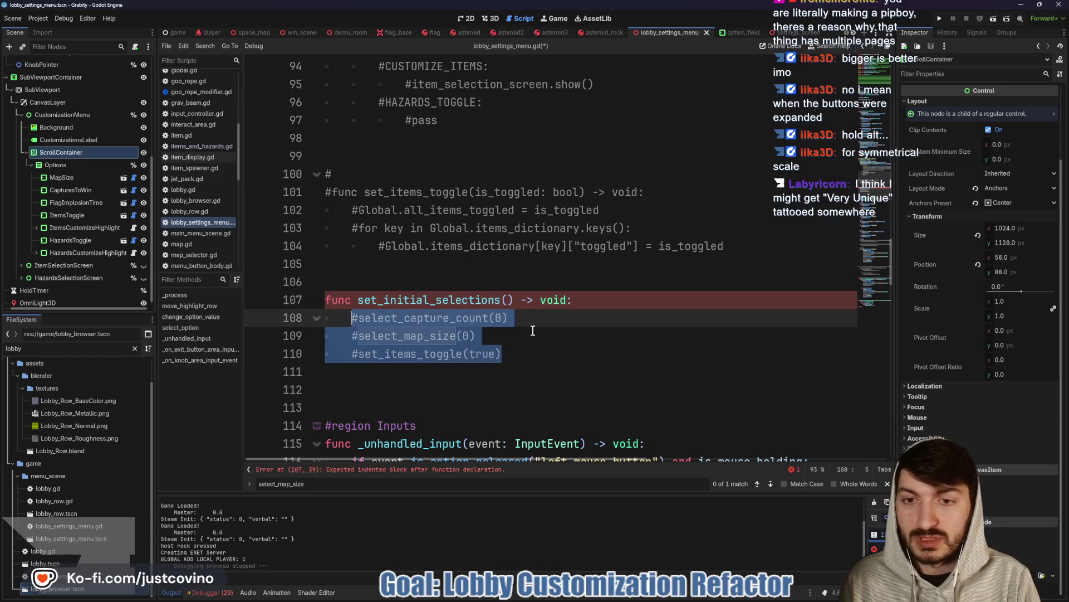
Replace the function body with a 'for option in options' loop header
text(for option in o)
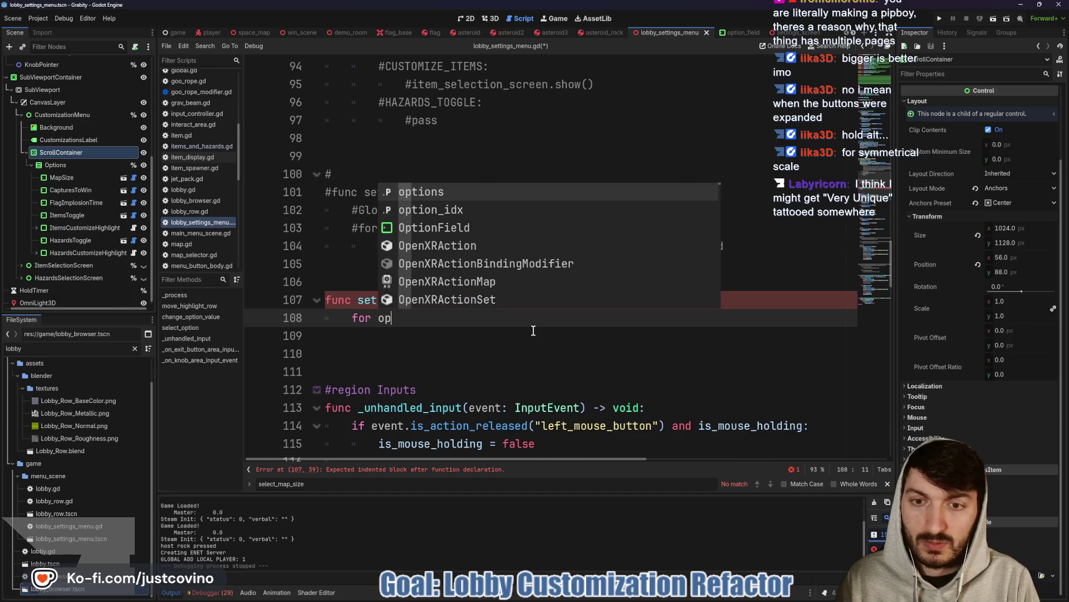
key(Return)
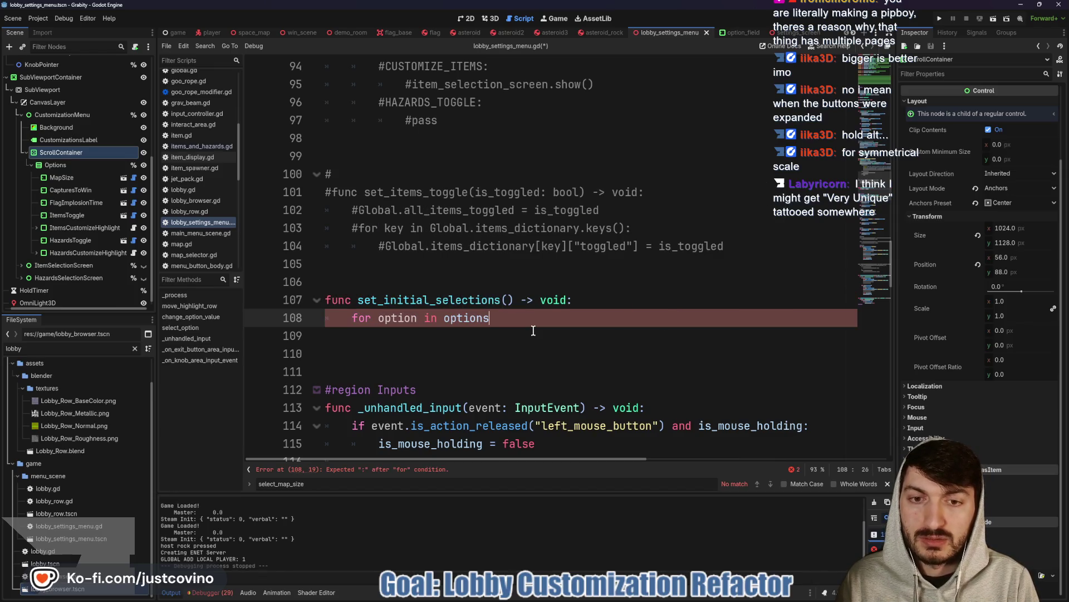
text(.)
key(BackSpace)
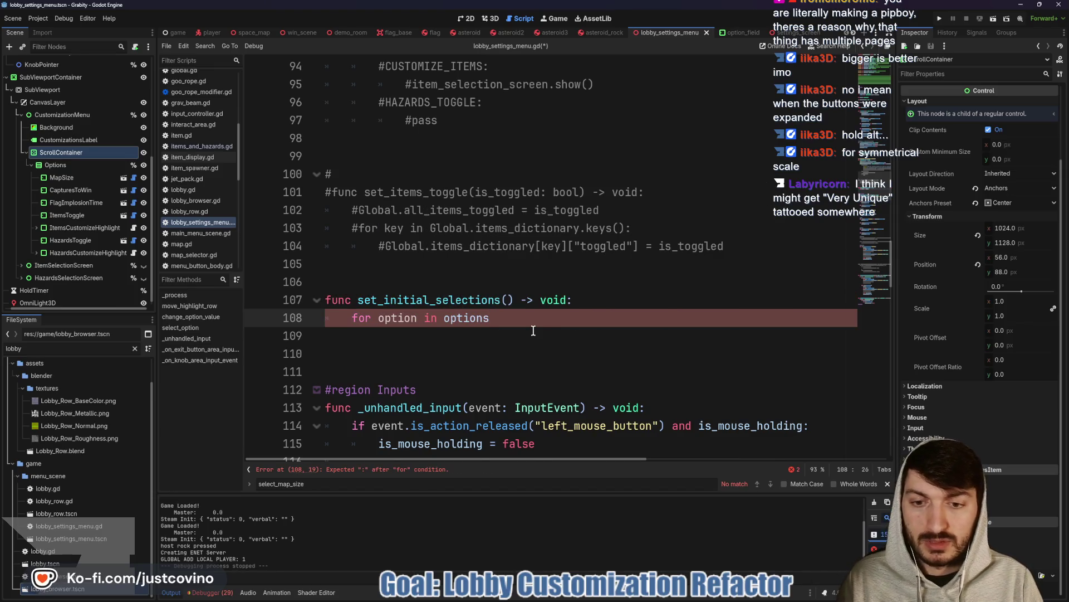
scroll(533, 331, up, 20)
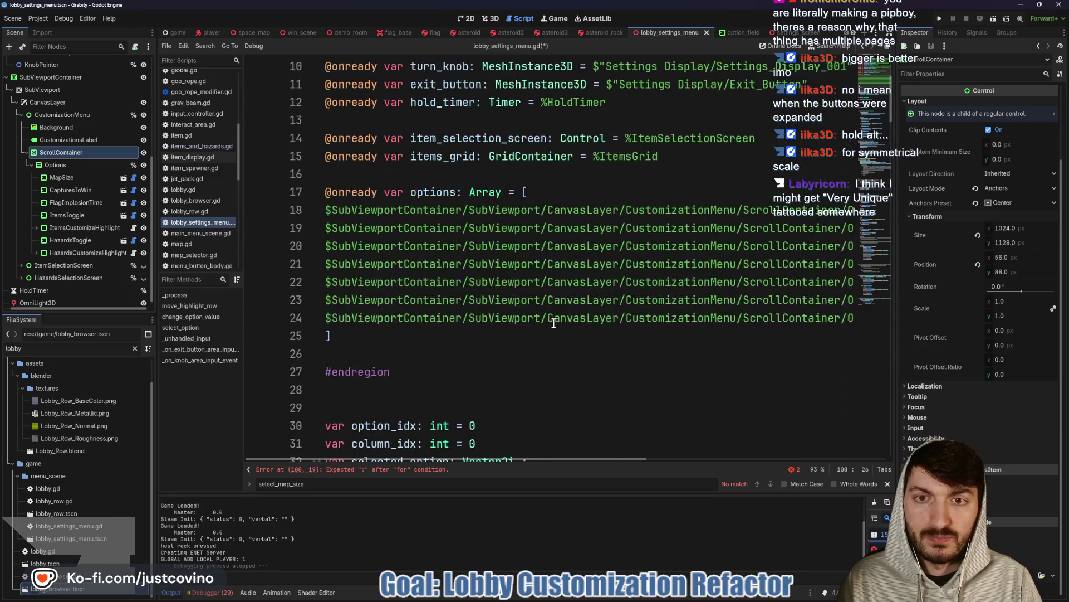
scroll(553, 323, down, 19)
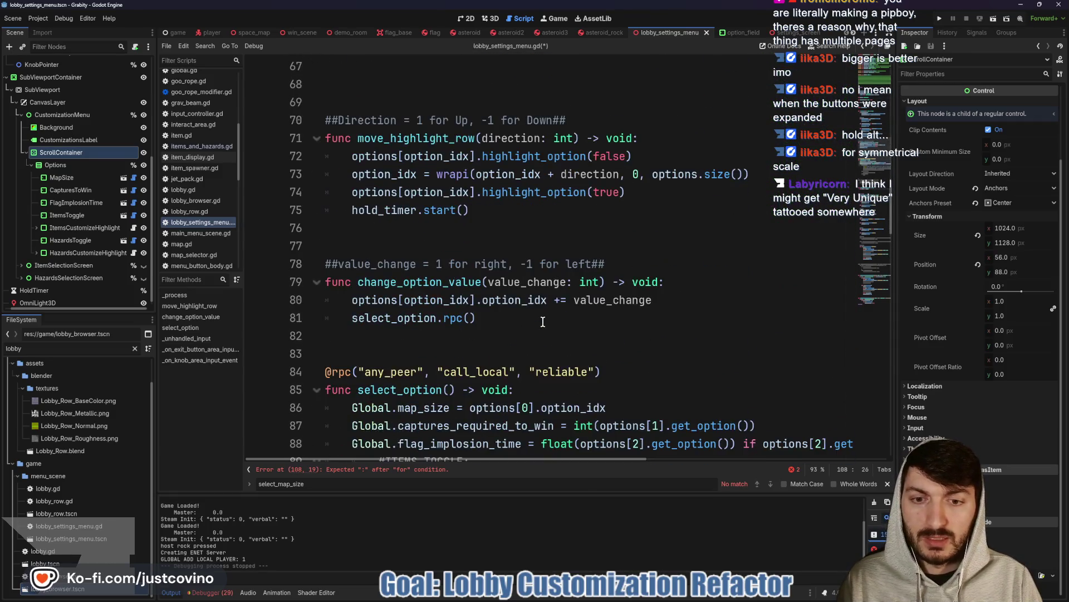
scroll(543, 321, down, 11)
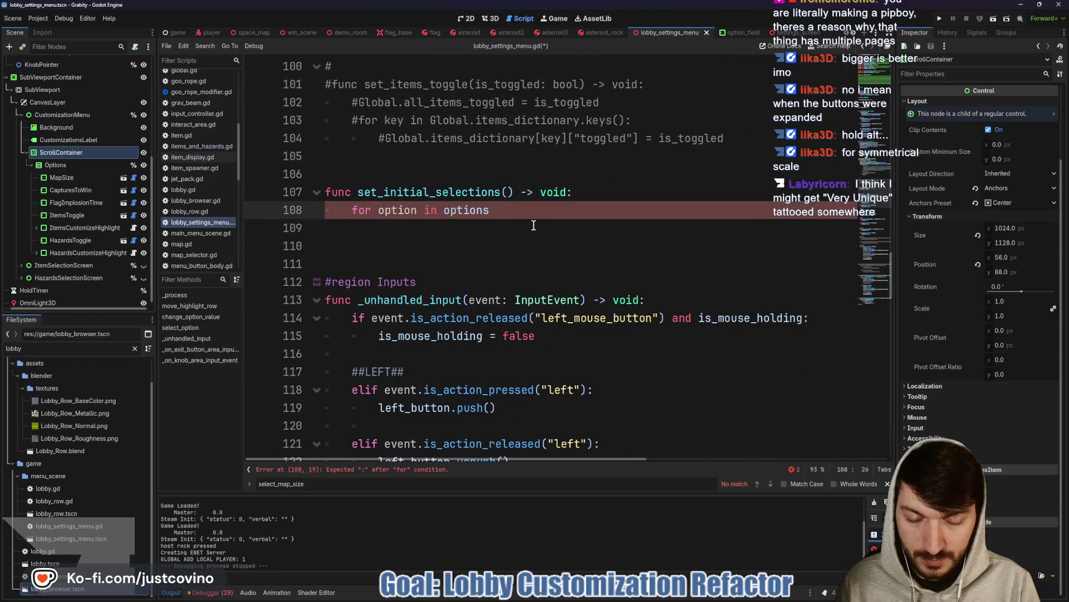
Close the loop header with a colon, call option.set_label() inside it, and open option_field.gd
text(:)
key(Return)
text(option.)
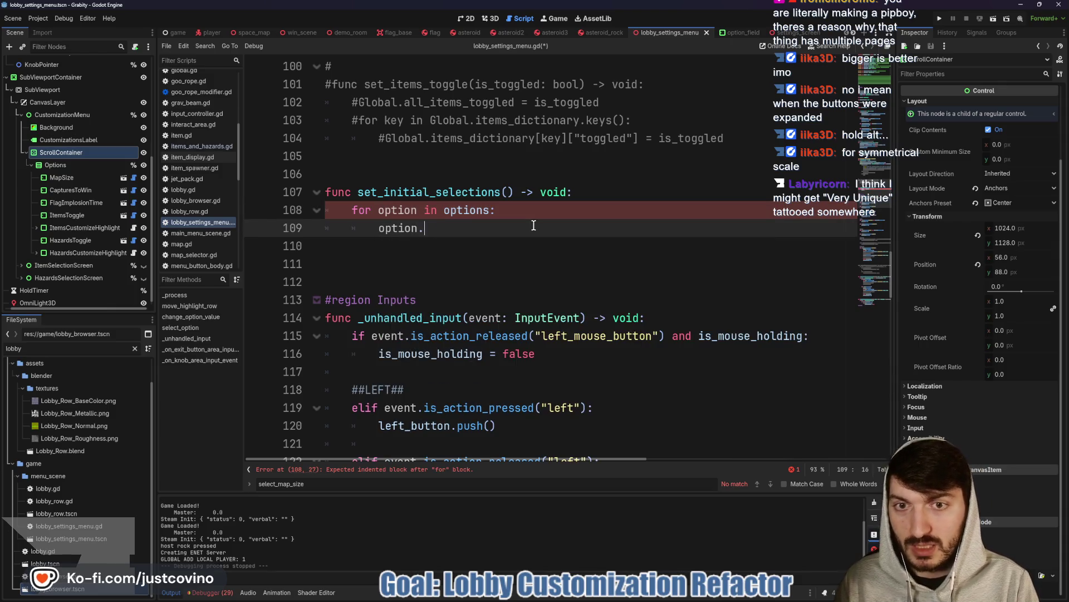
text(set_lavel)
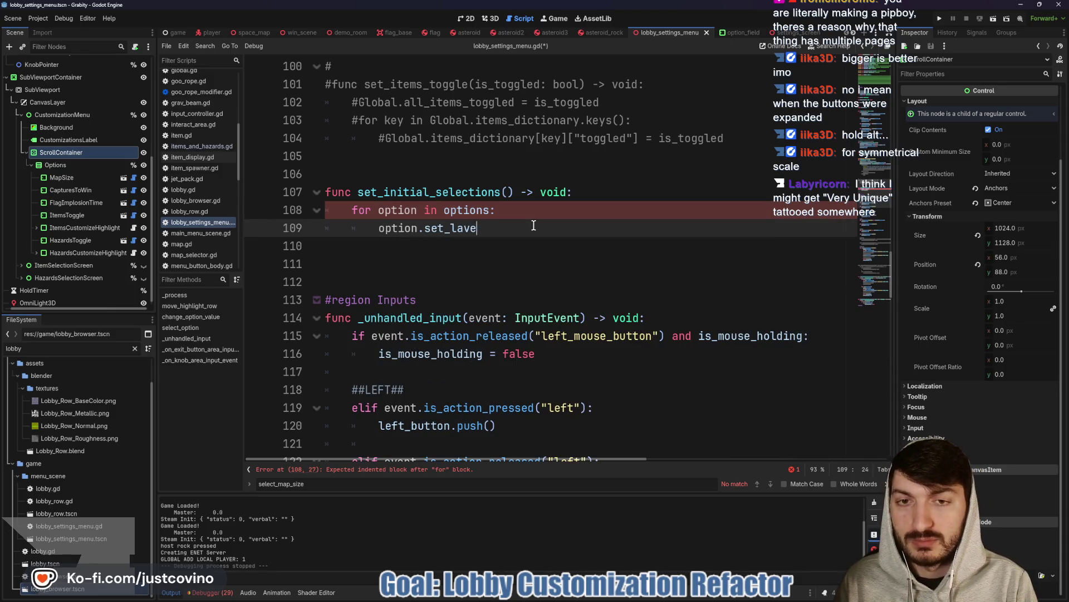
text(bel()
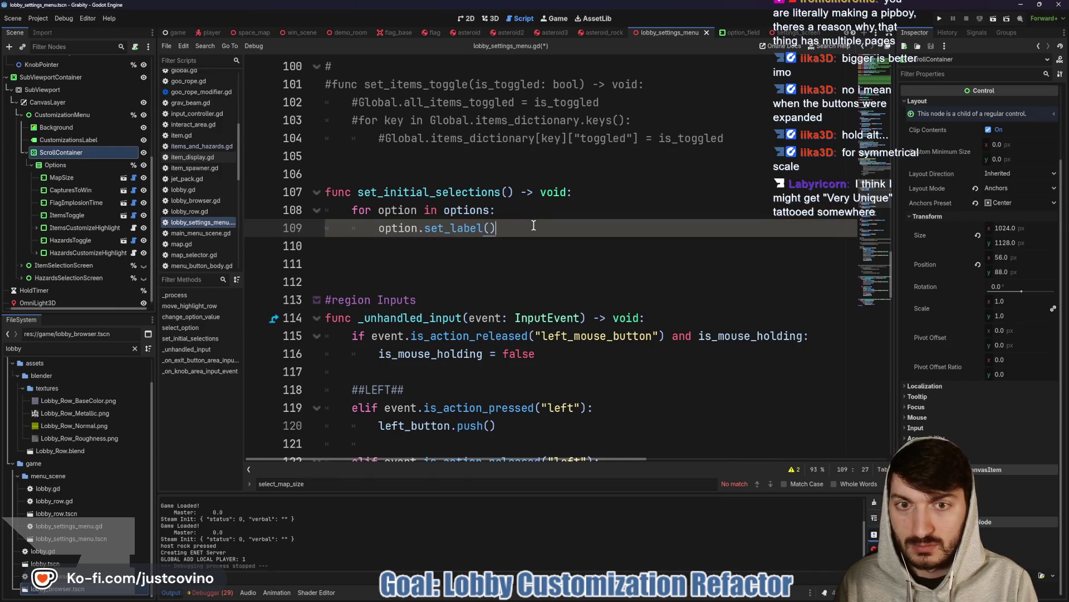
click(135, 180)
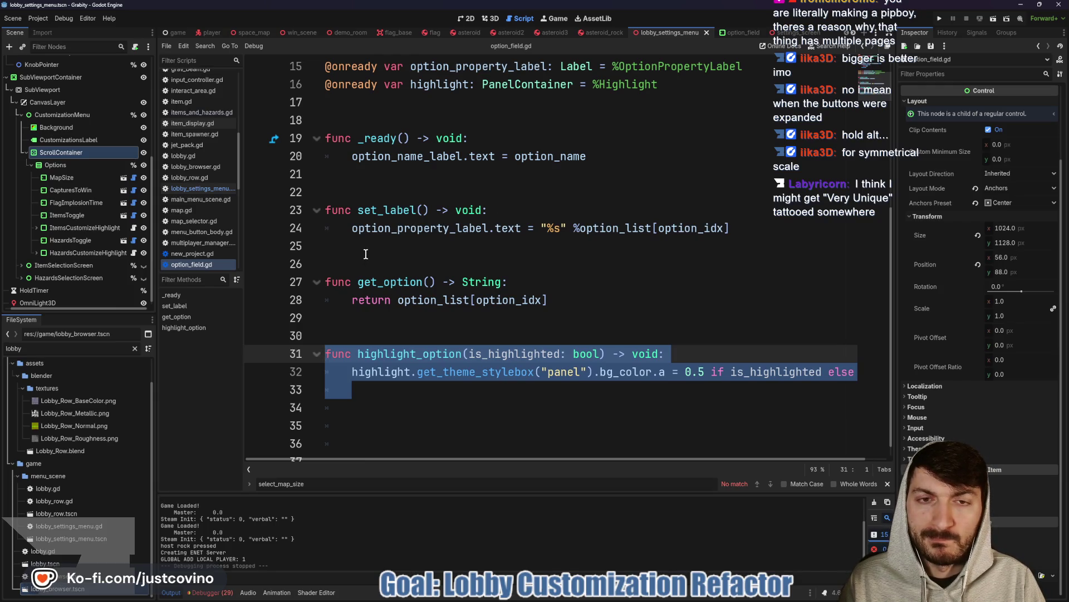
Select ItemsCustomizeHighlight in the 2D scene and open its customize_options.gd script
click(134, 229)
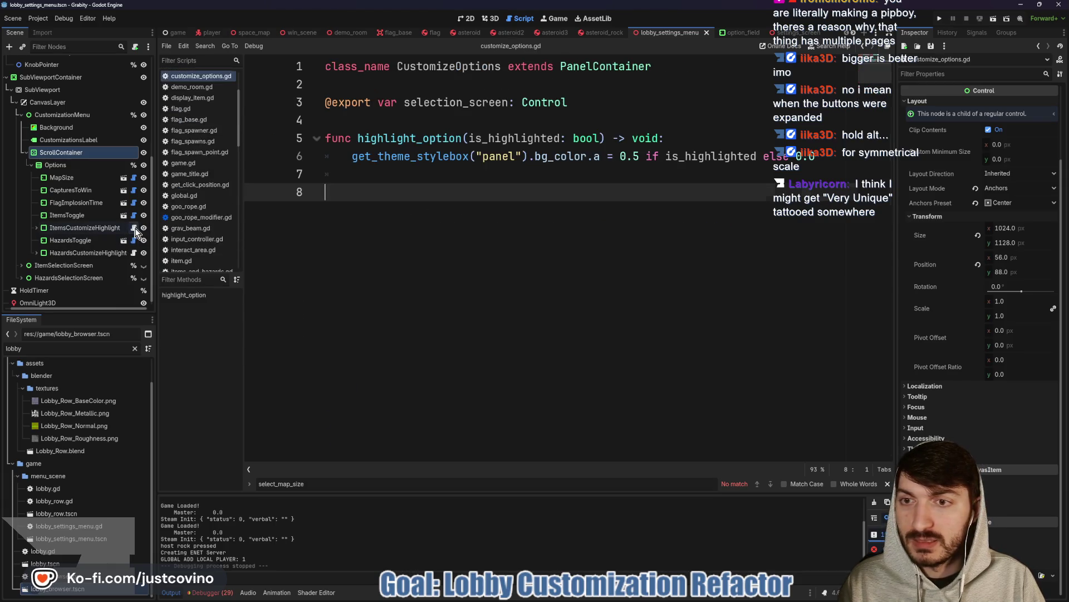
click(469, 19)
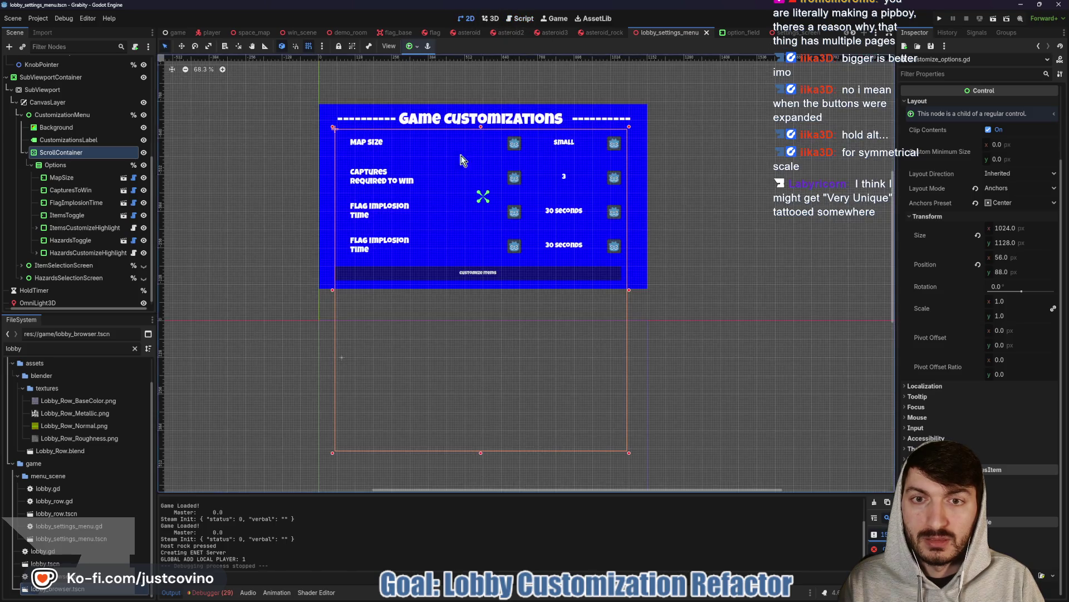
click(80, 228)
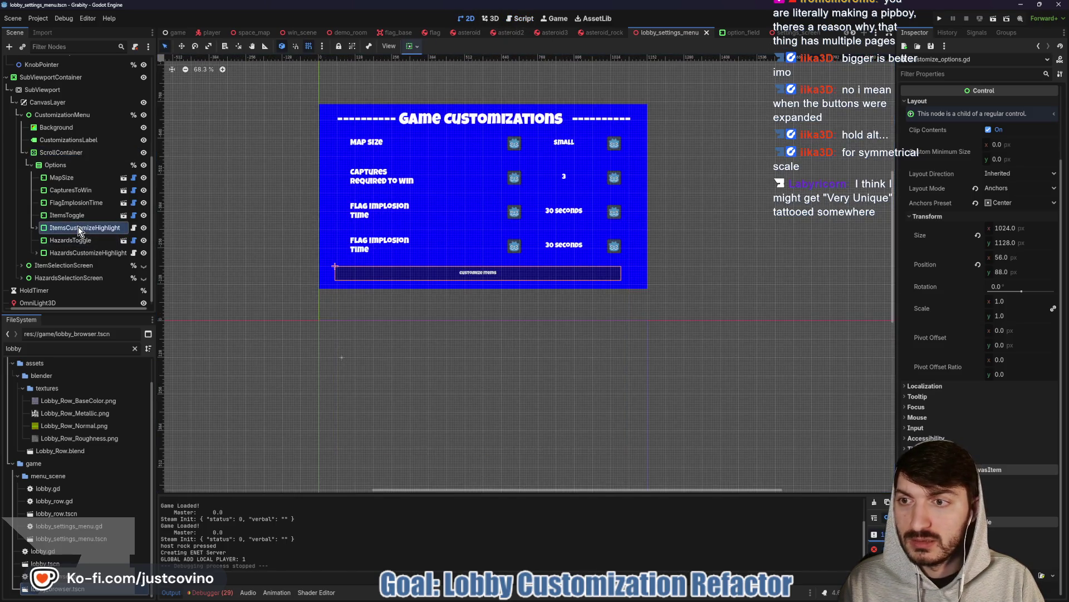
click(134, 228)
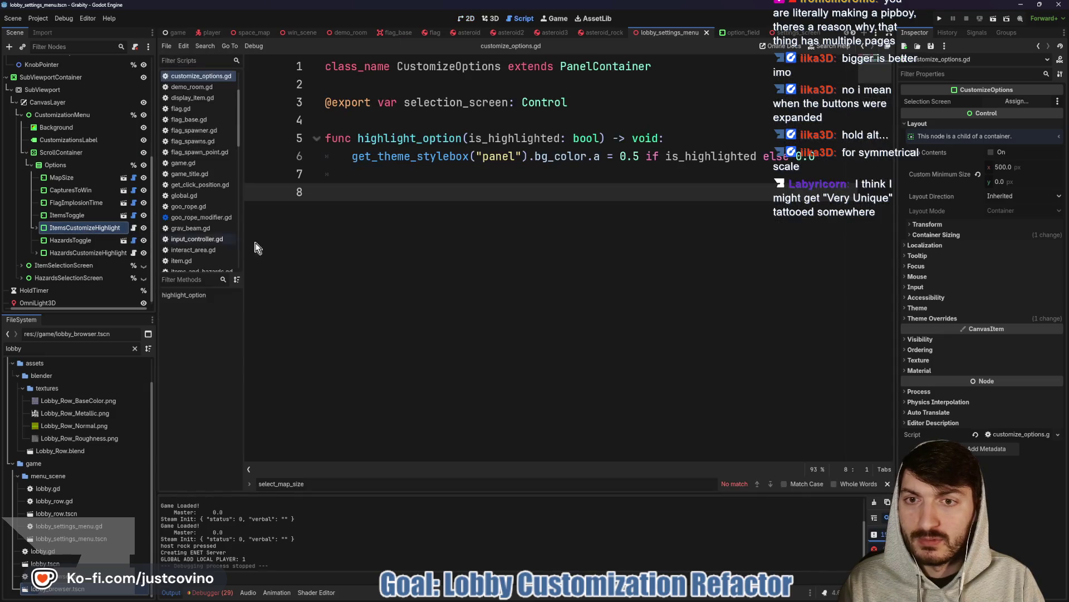
Add a set_label() -> void stub containing pass below highlight_option, save, and return to lobby_settings_menu.gd
text(unc set_label)
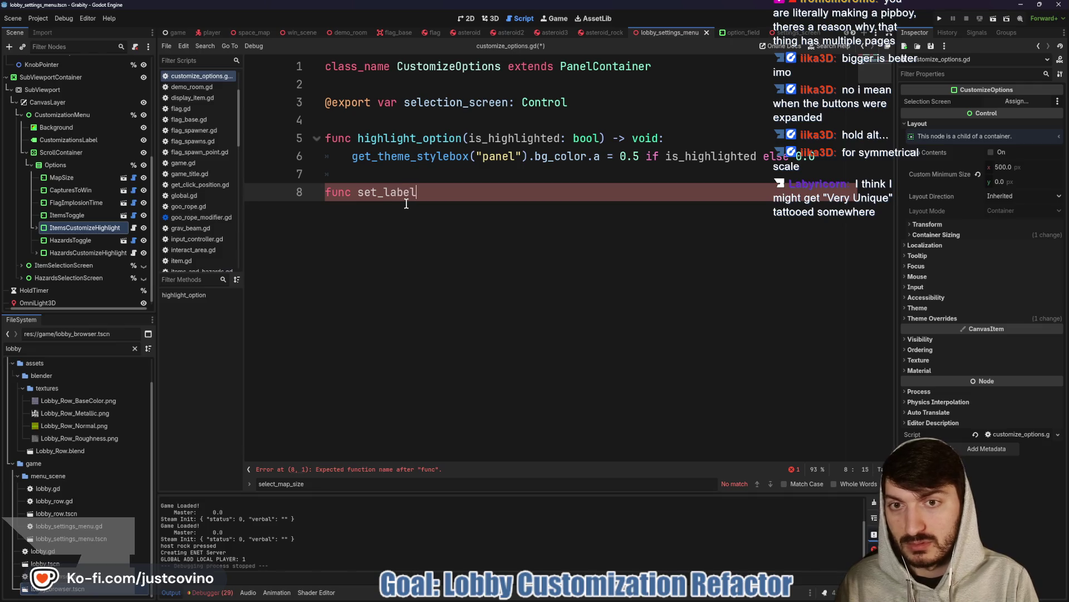
text(() -> voi)
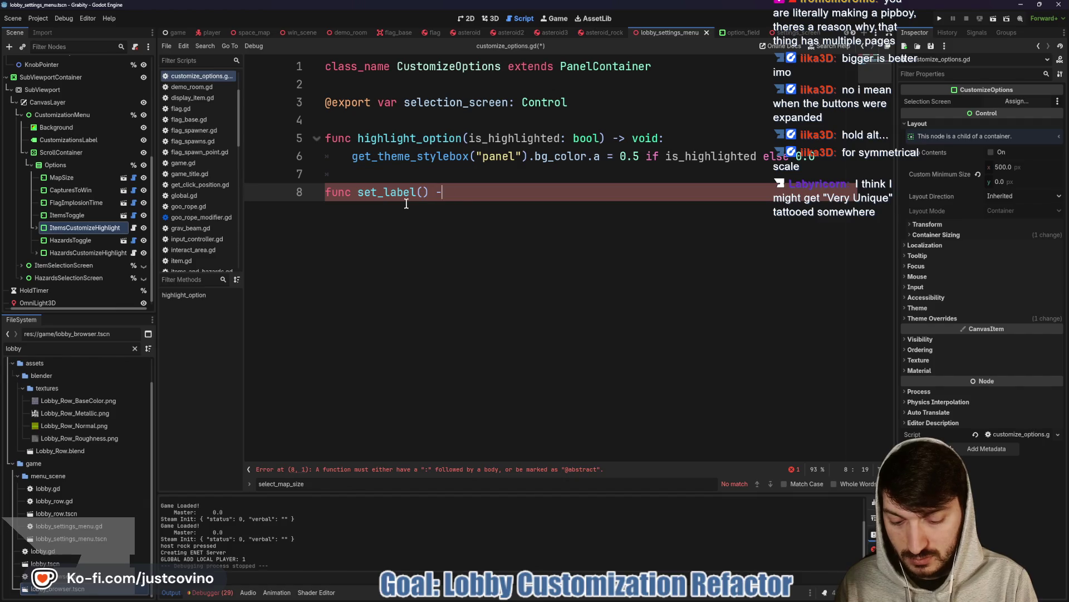
text(d:)
key(Return)
text(pass)
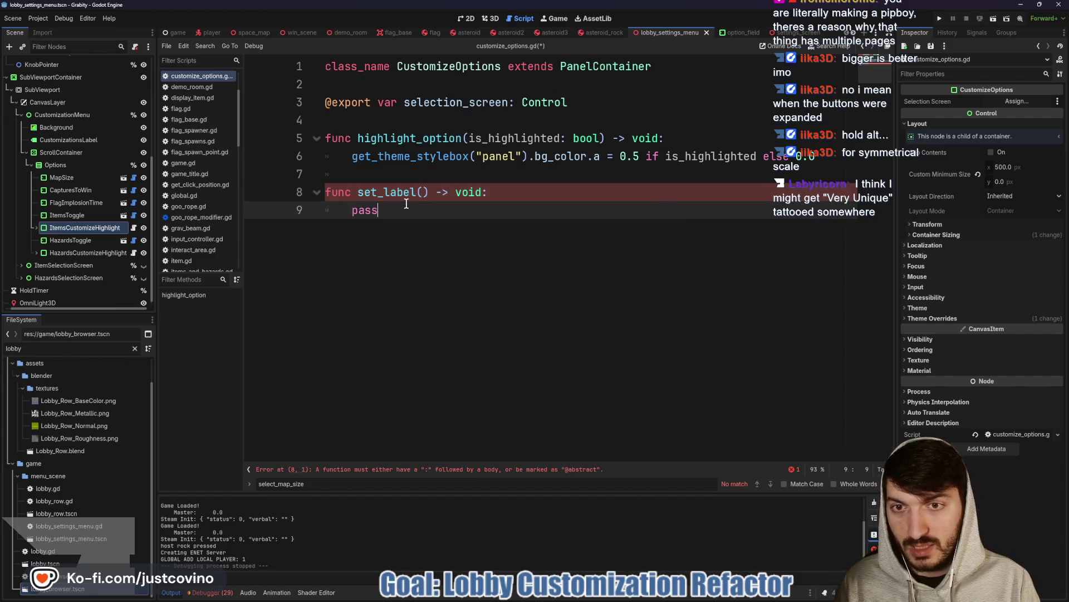
click(343, 174)
key(Return)
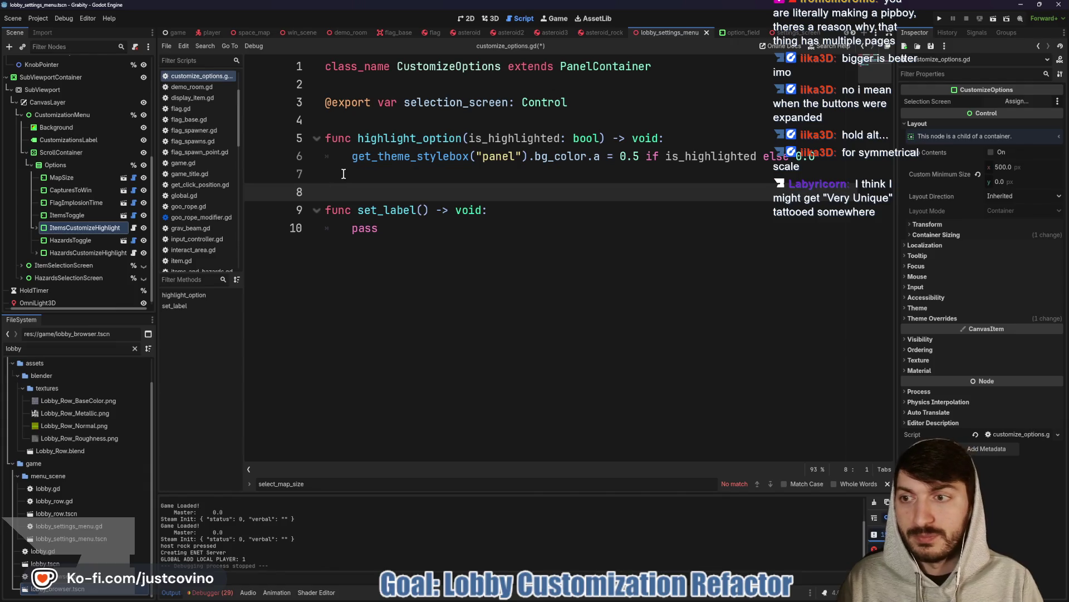
key(ctrl+s)
scroll(121, 90, up, 5)
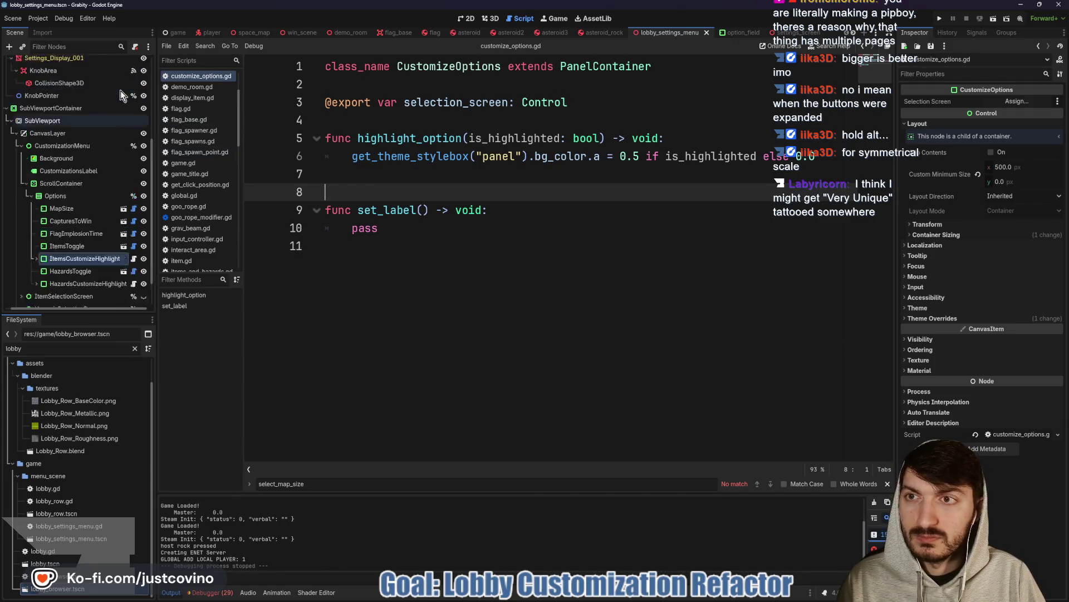
click(134, 63)
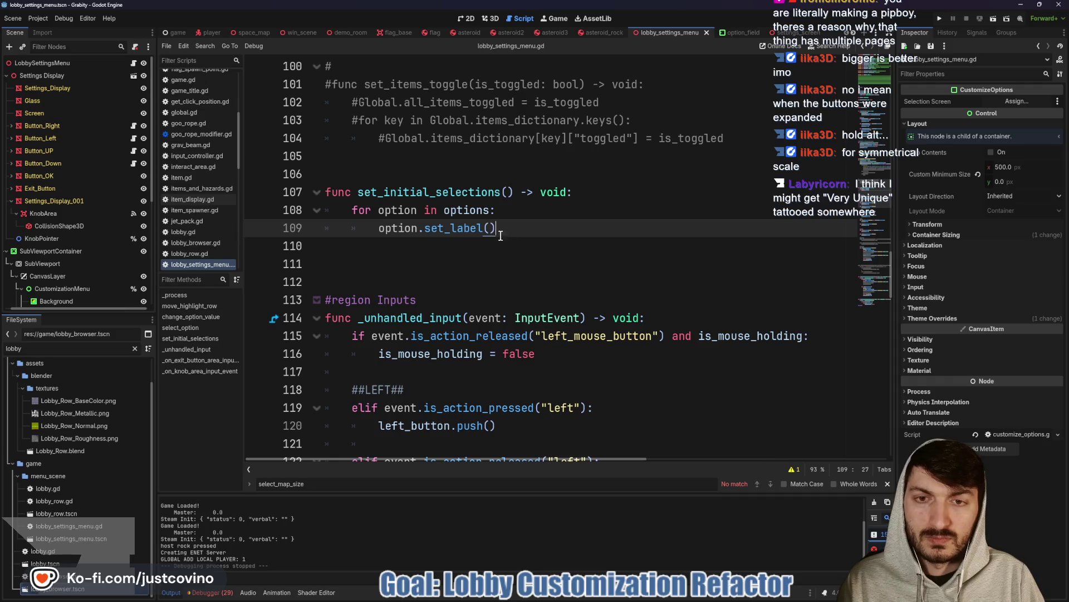
Add a _ready() -> void function above _process that calls set_initial_selections()
scroll(501, 236, up, 10)
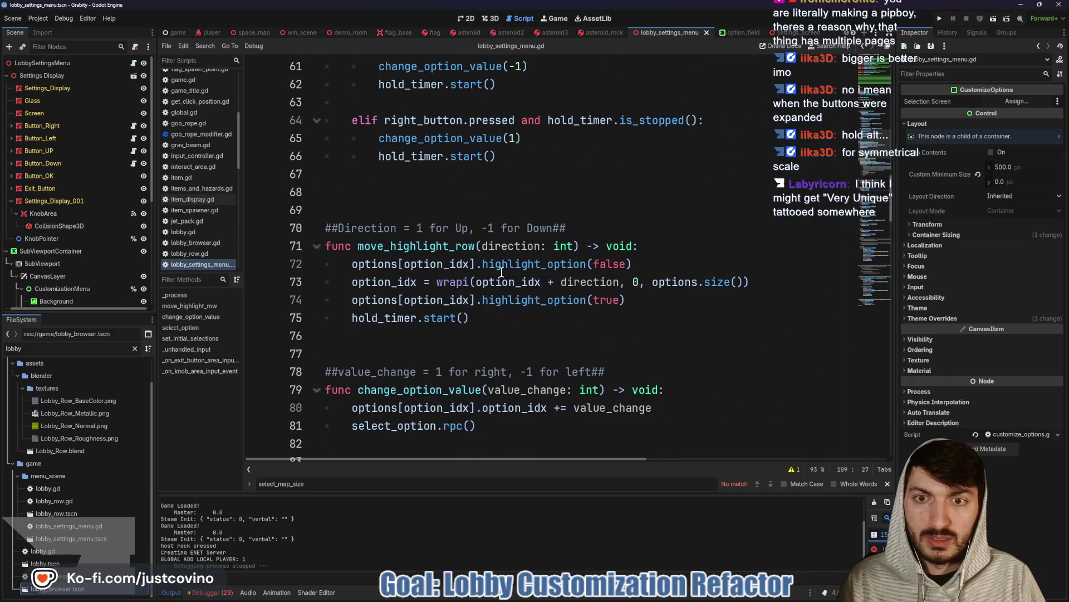
scroll(501, 271, up, 10)
scroll(389, 257, down, 3)
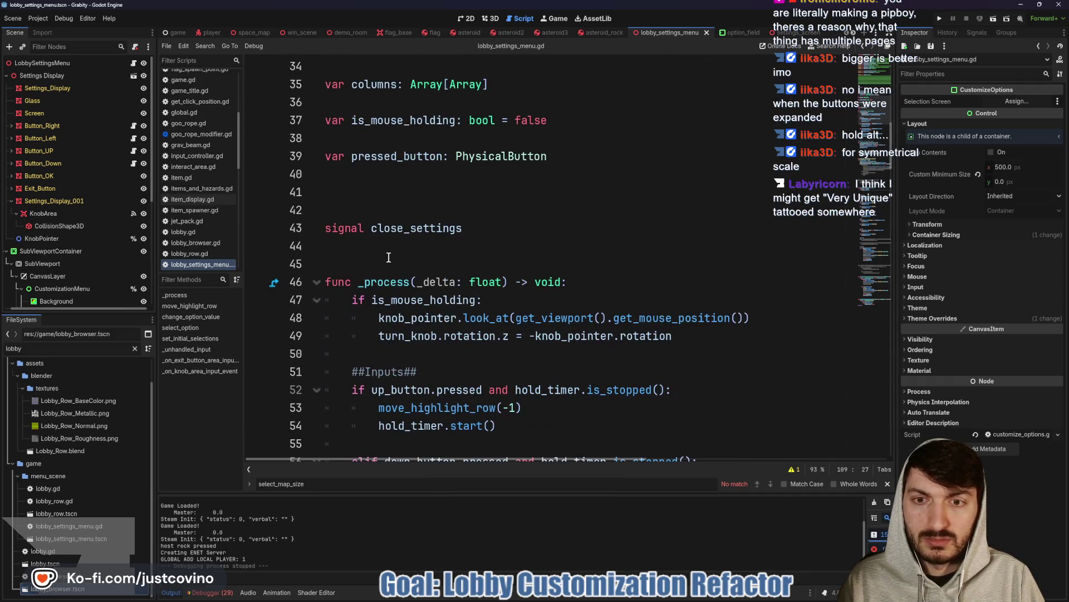
click(389, 258)
key(Return)
key(Return)
key(Return)
click(389, 258)
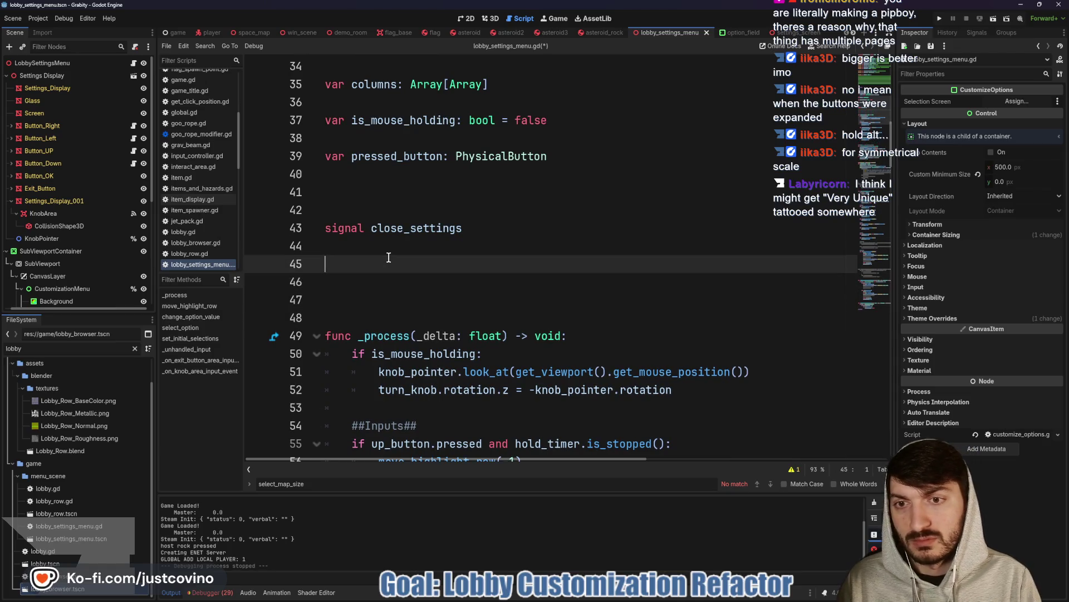
text(func _r)
key(Return)
key(Return)
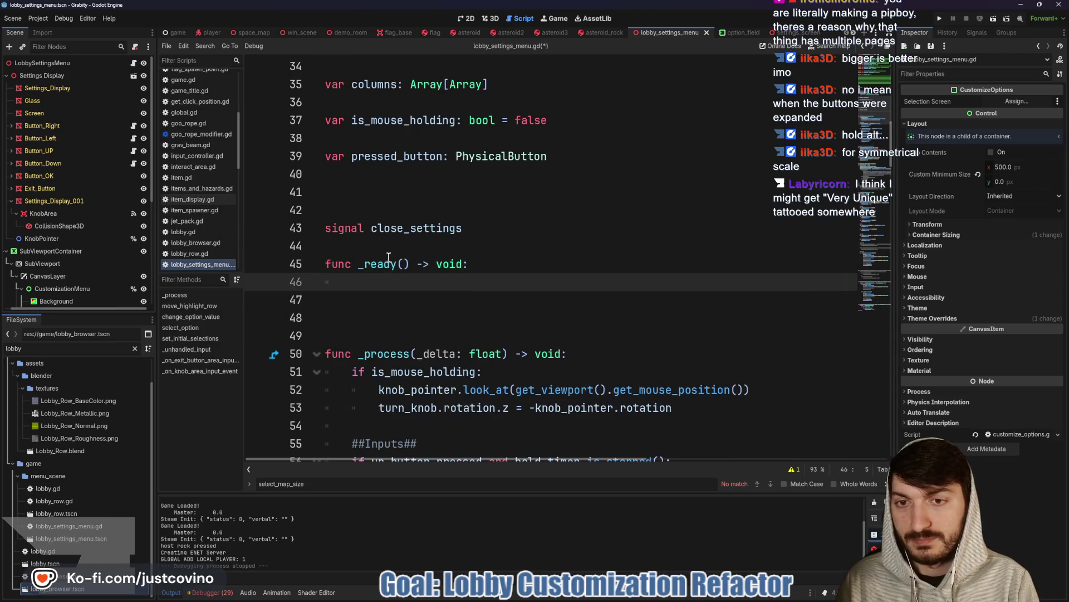
text(set)
key(Return)
Remove the extra blank line, save lobby_settings_menu.gd, and run the project
click(377, 309)
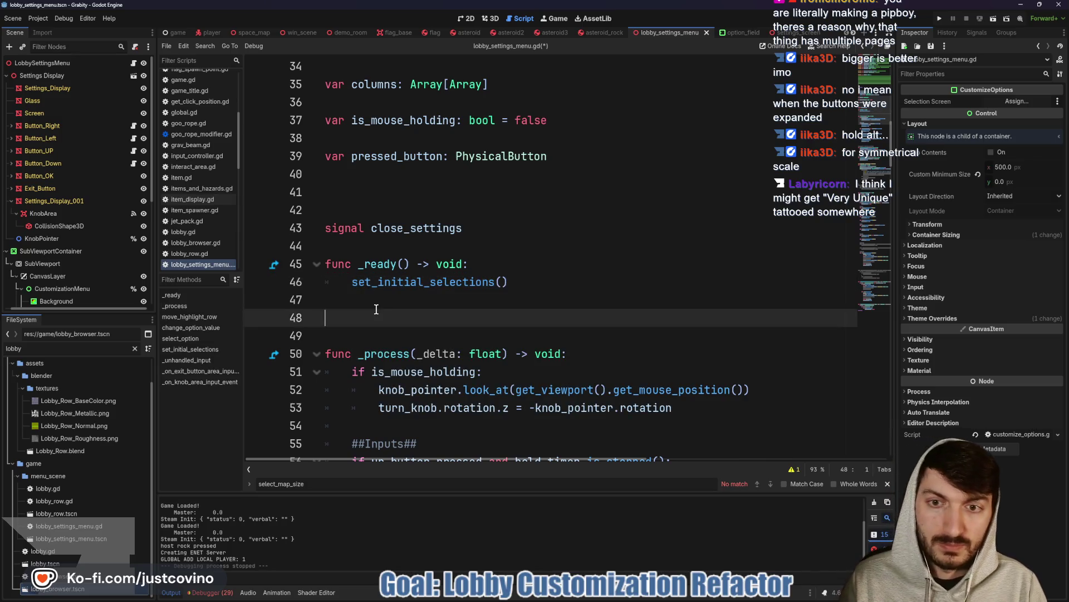
key(BackSpace)
key(ctrl+s)
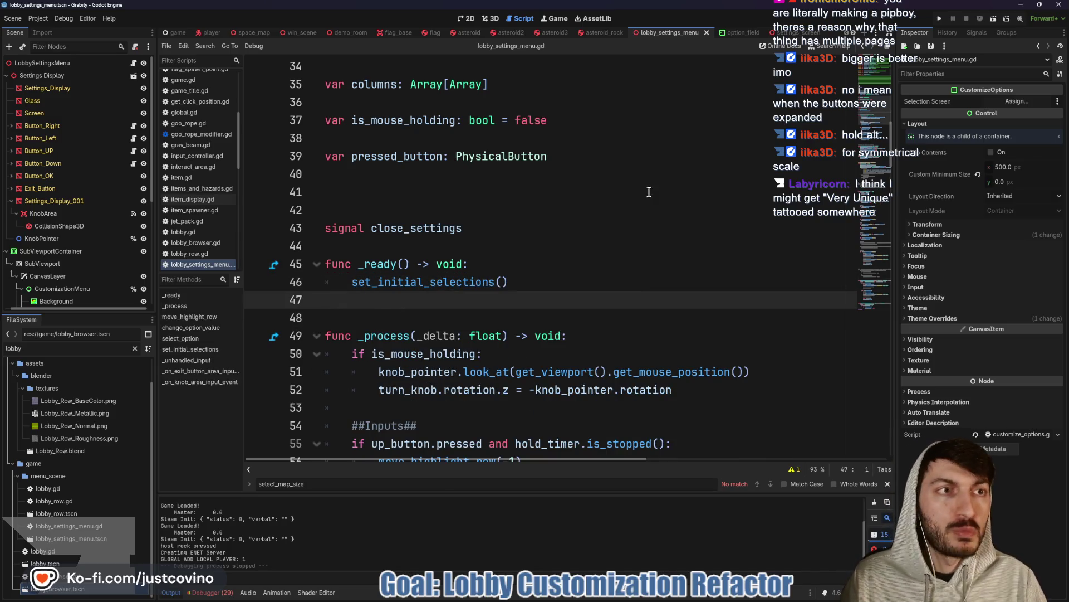
click(940, 20)
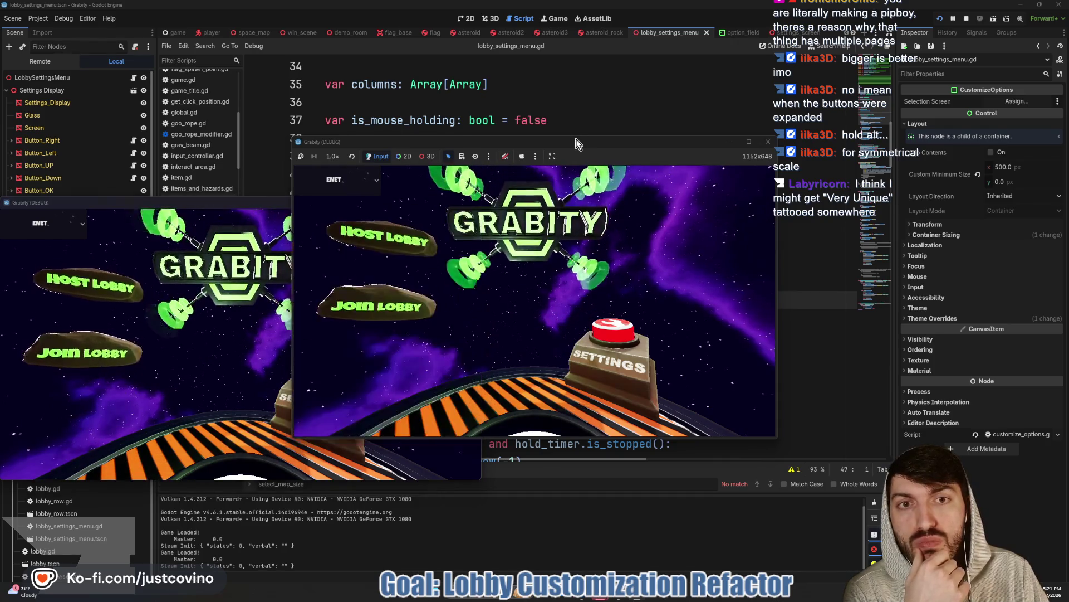
Host a lobby in the running game and open the Game Customizations panel
drag(577, 144, 582, 144)
click(396, 243)
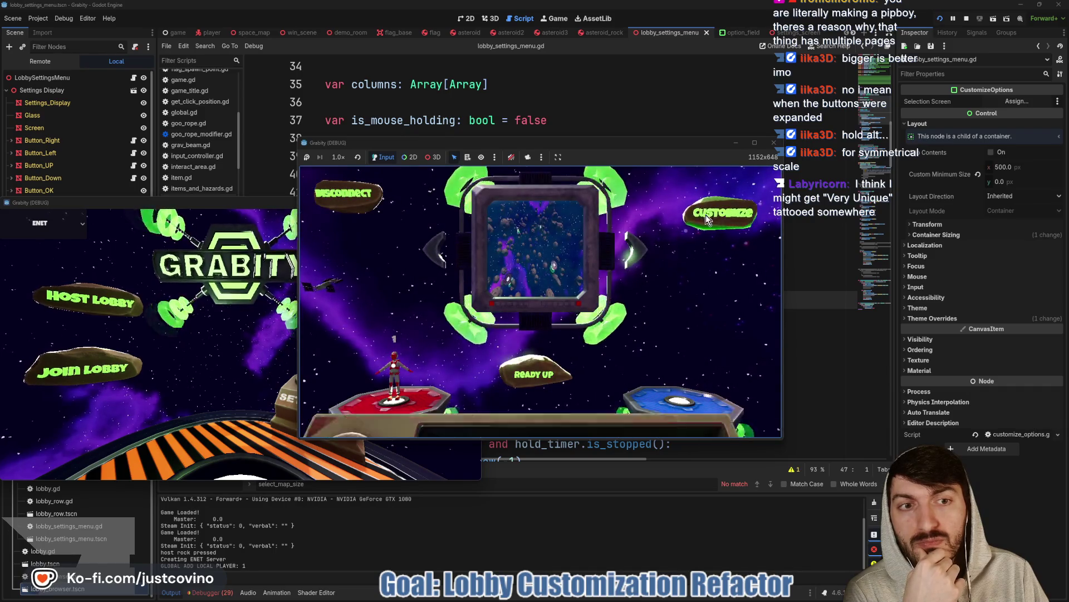
click(706, 216)
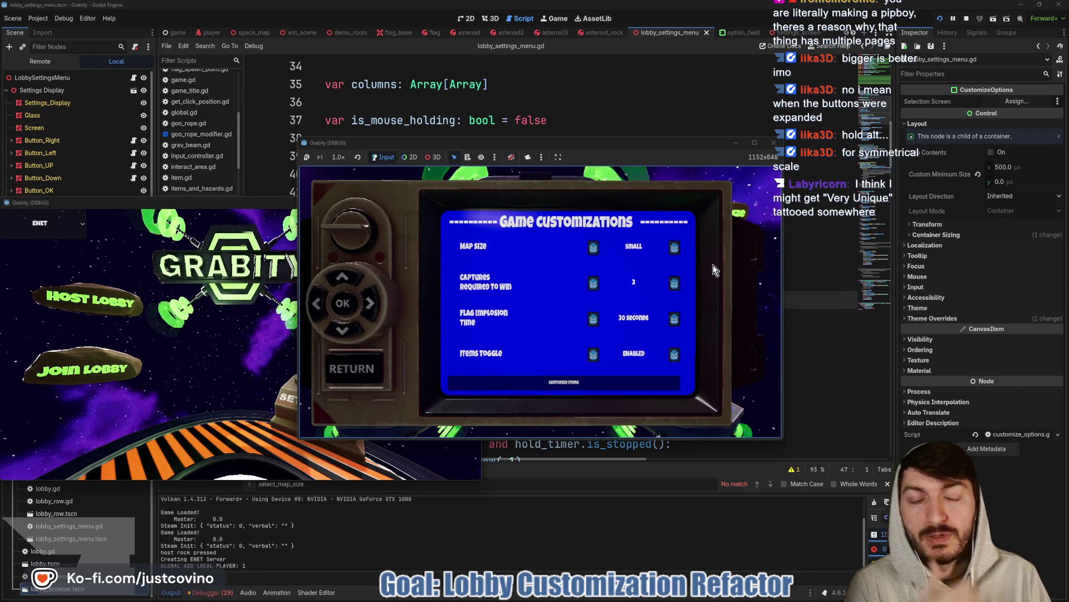
Move the highlight up and down through the rows, confirm it wraps to the top, then stop the game
key(Down)
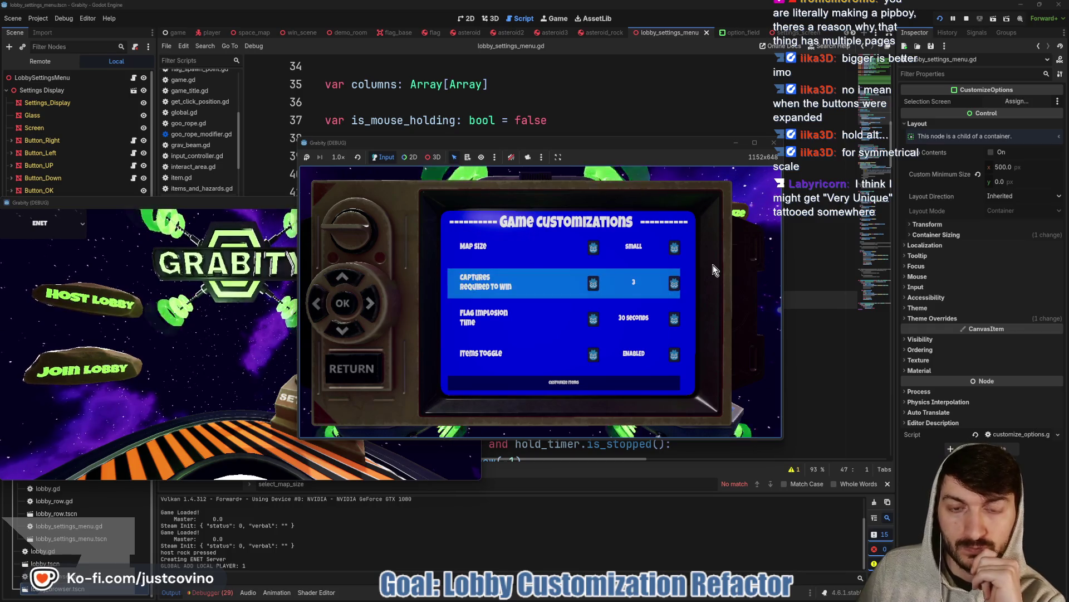
key(Up)
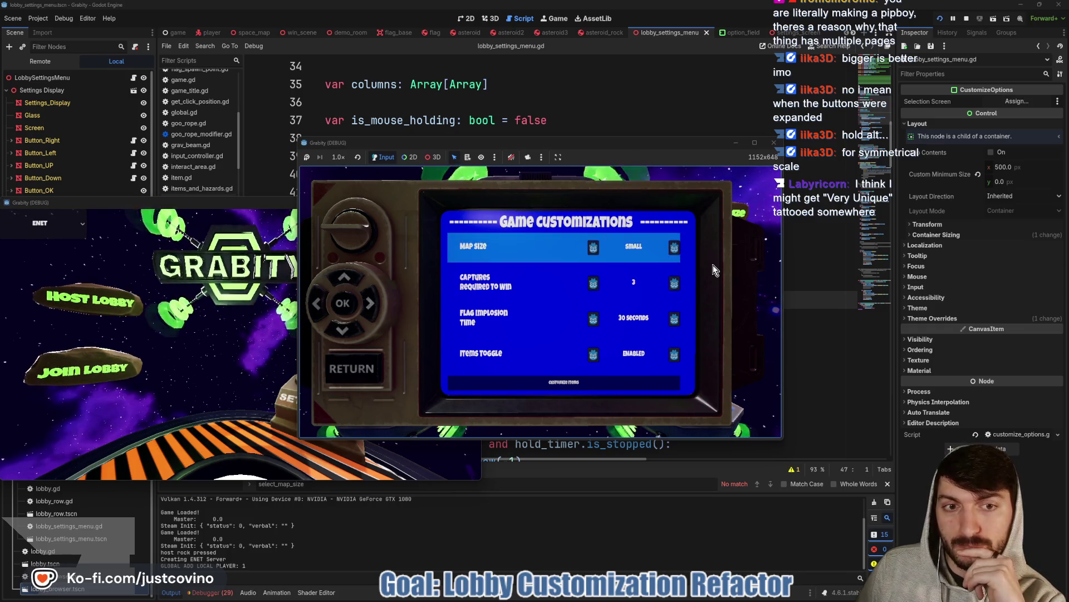
key(Down)
key(Down)
key(Down)
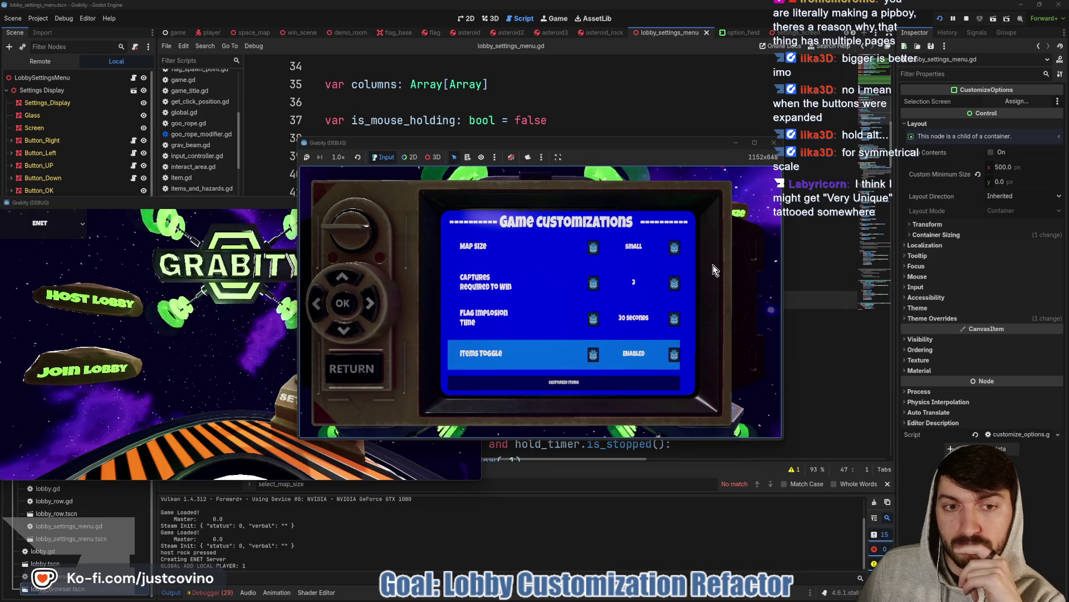
key(Up)
key(Up)
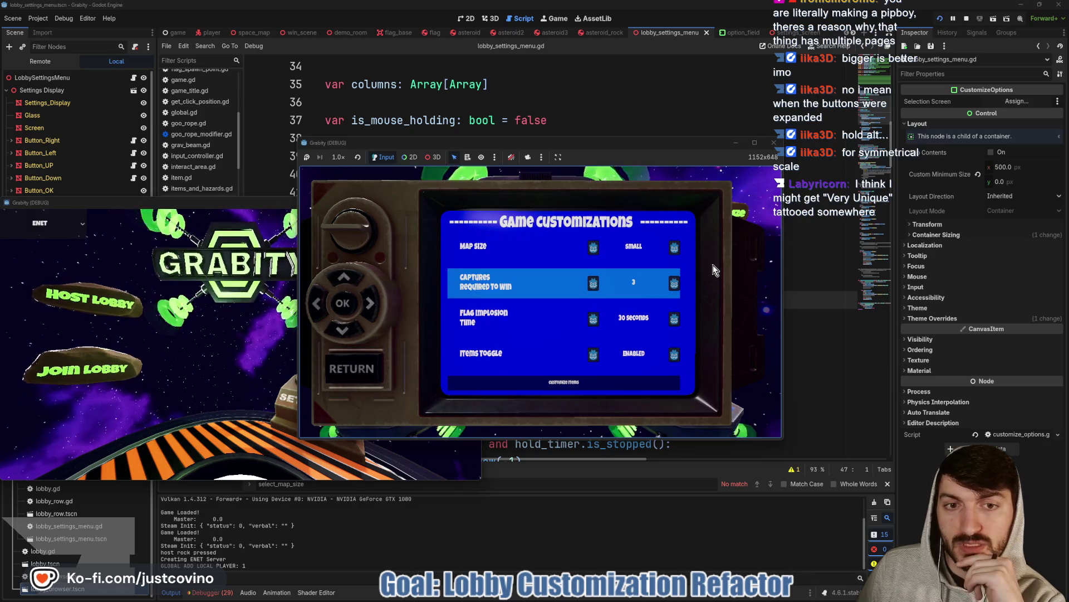
key(Up)
key(Down)
key(Down)
key(Down)
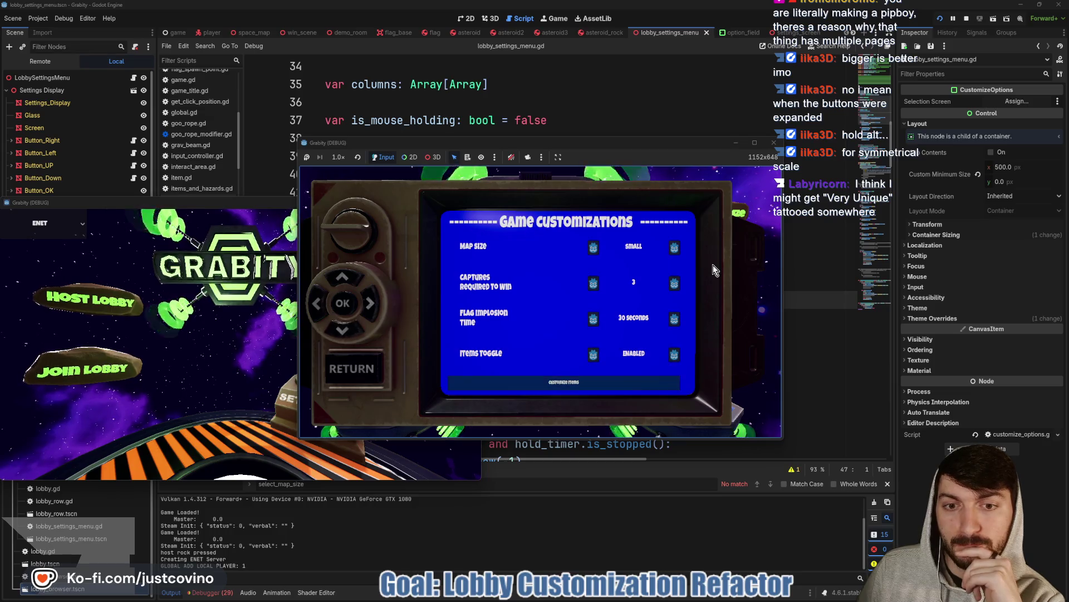
key(Down)
key(Down)
key(Down)
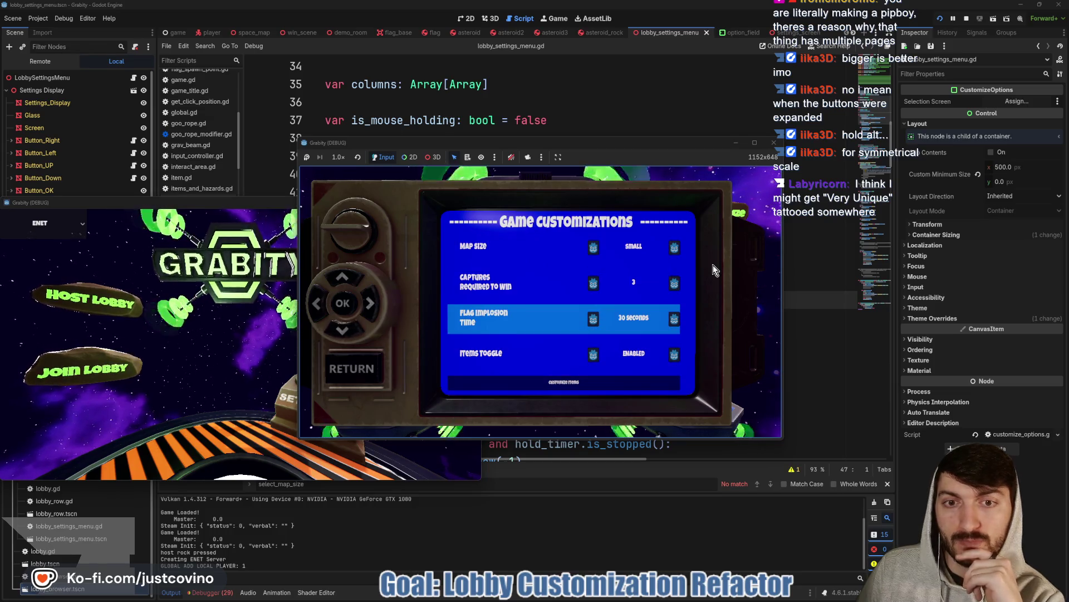
key(F8)
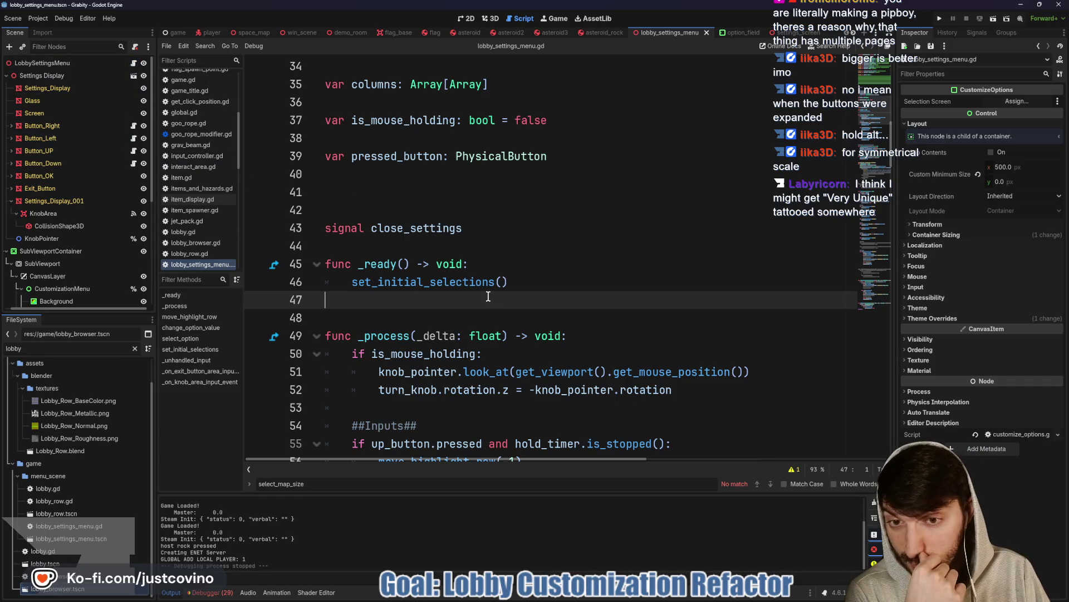
Select the MapSize row in the Scene tree and view the menu in 2D
scroll(510, 282, down, 10)
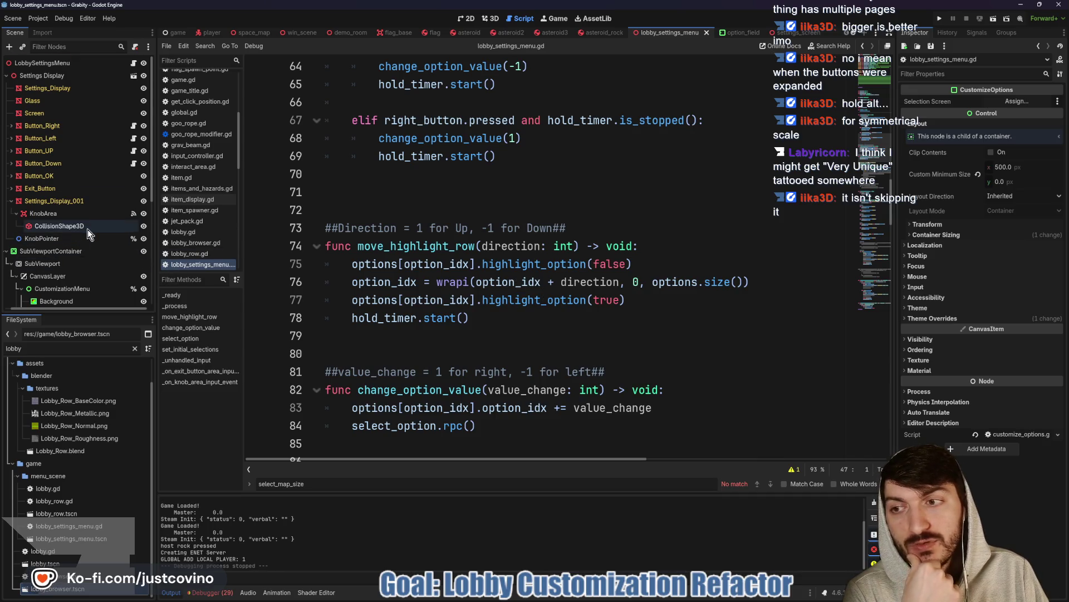
scroll(88, 229, down, 3)
click(85, 258)
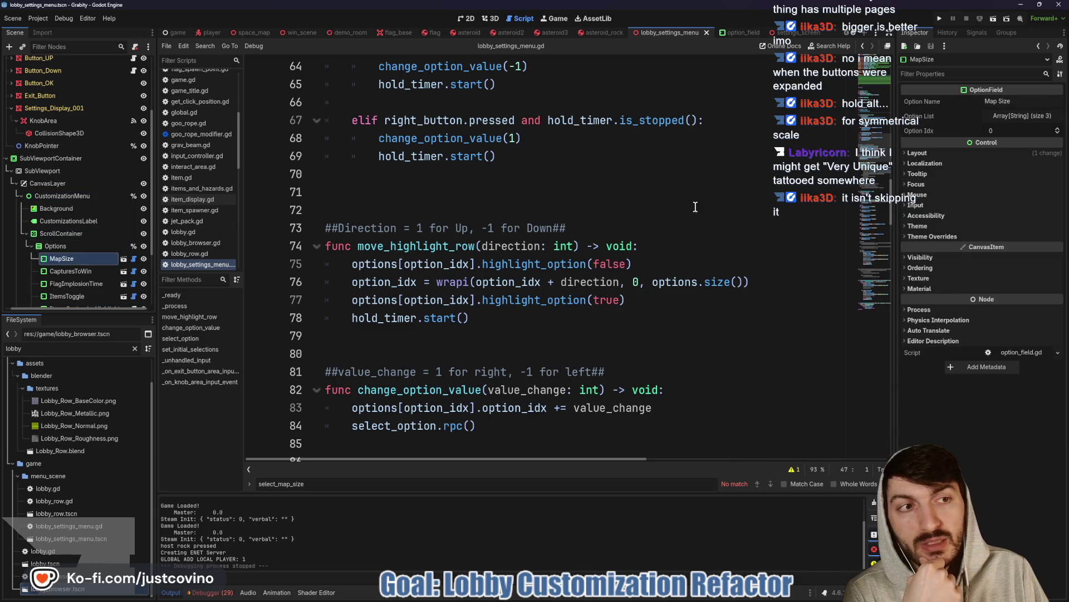
click(467, 18)
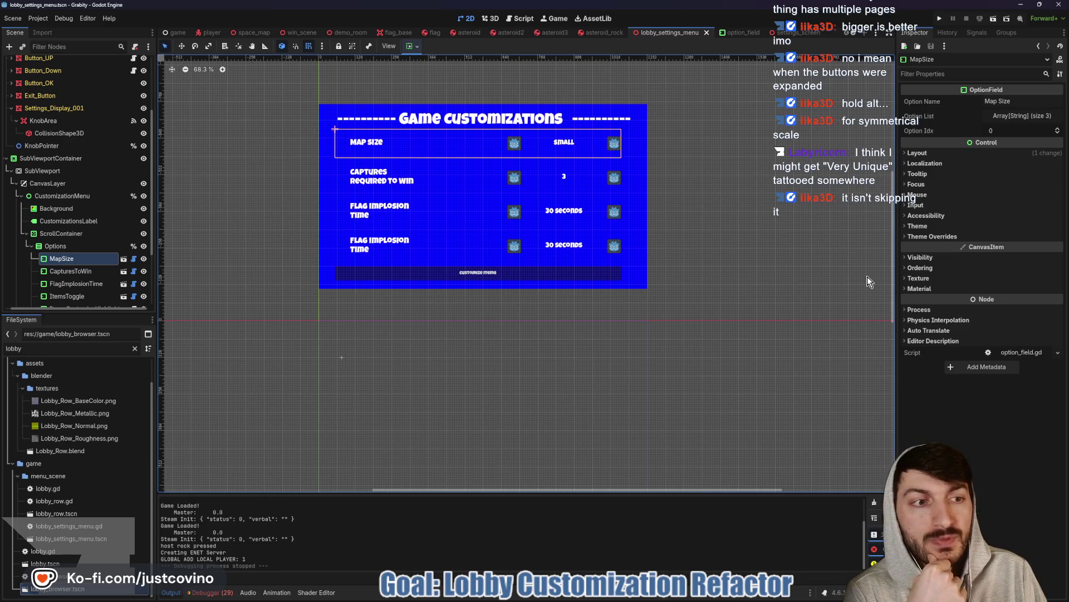
Inspect MapSize's theme override settings, then open its option_field.tscn scene in the editor
click(928, 237)
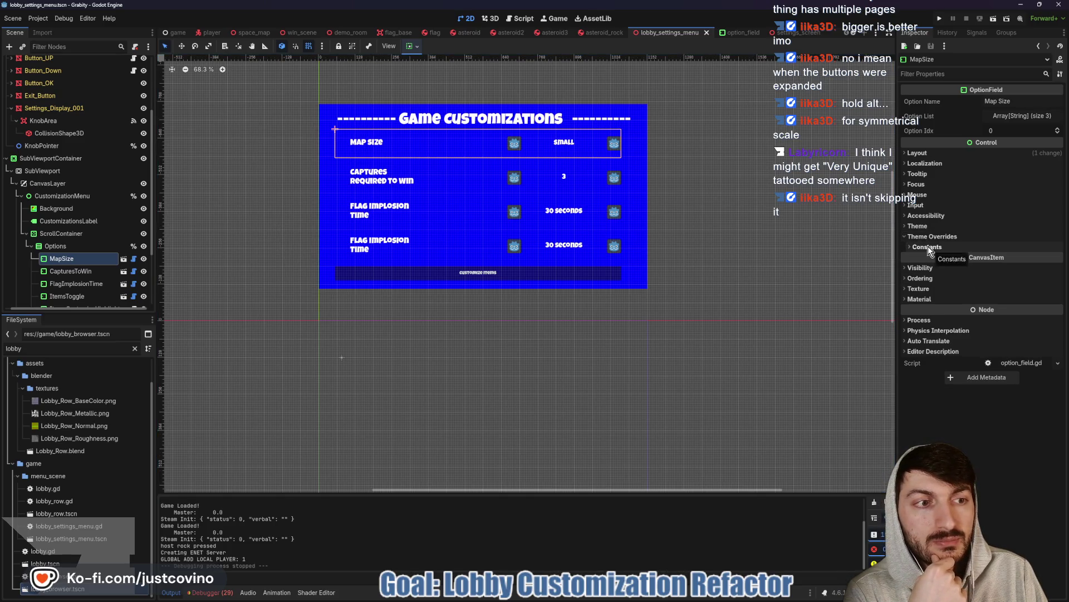
click(929, 236)
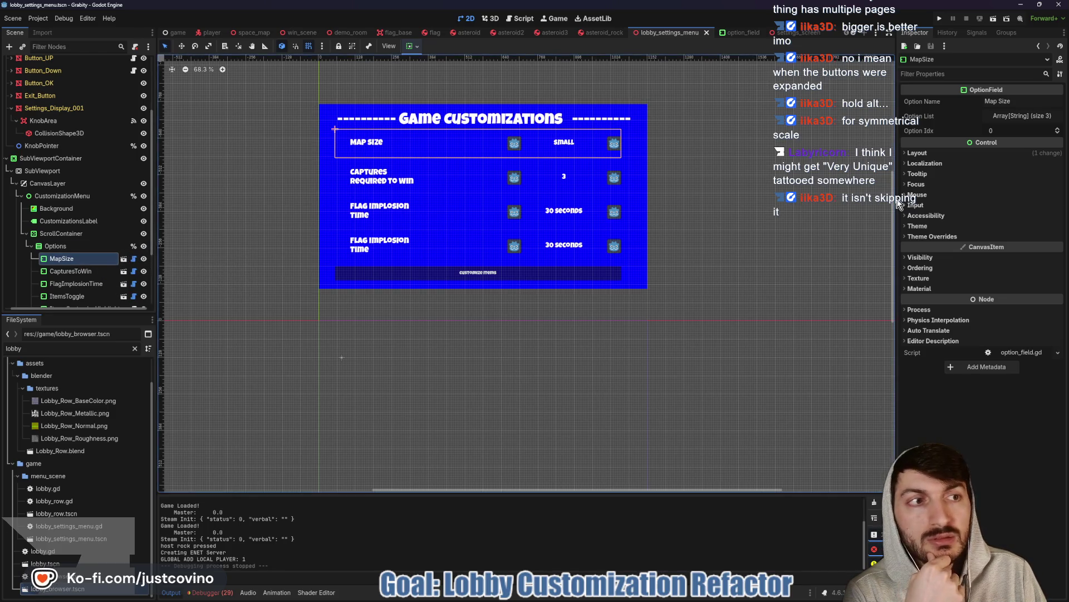
click(944, 237)
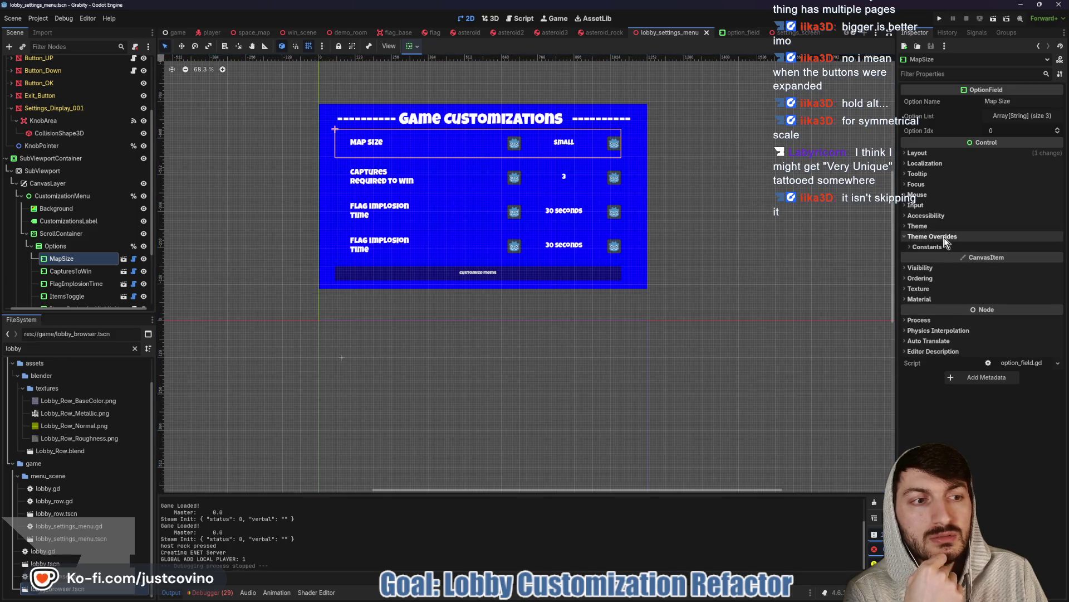
click(937, 236)
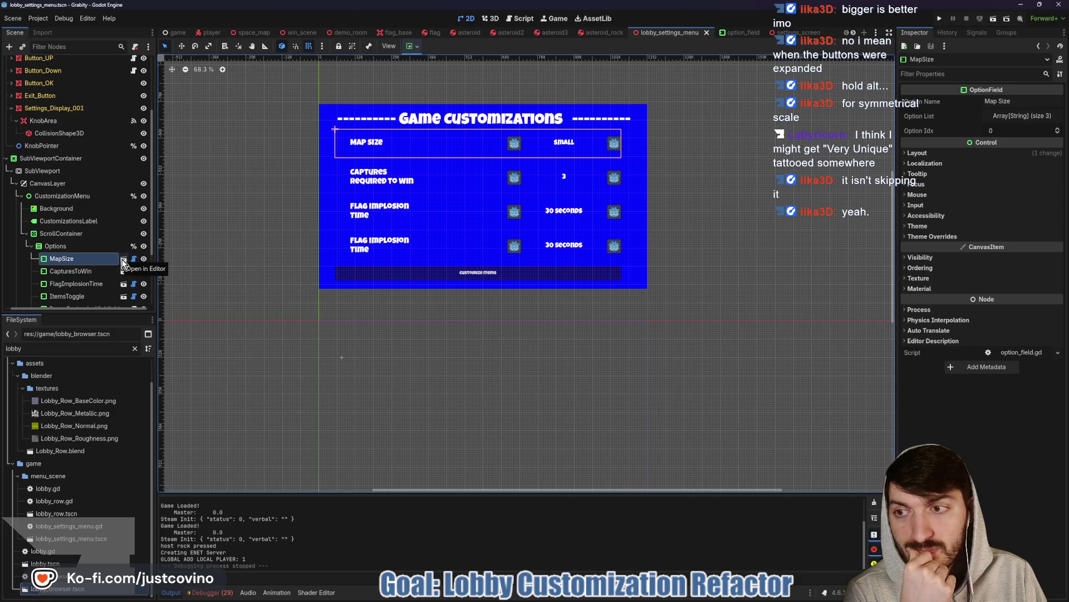
click(123, 260)
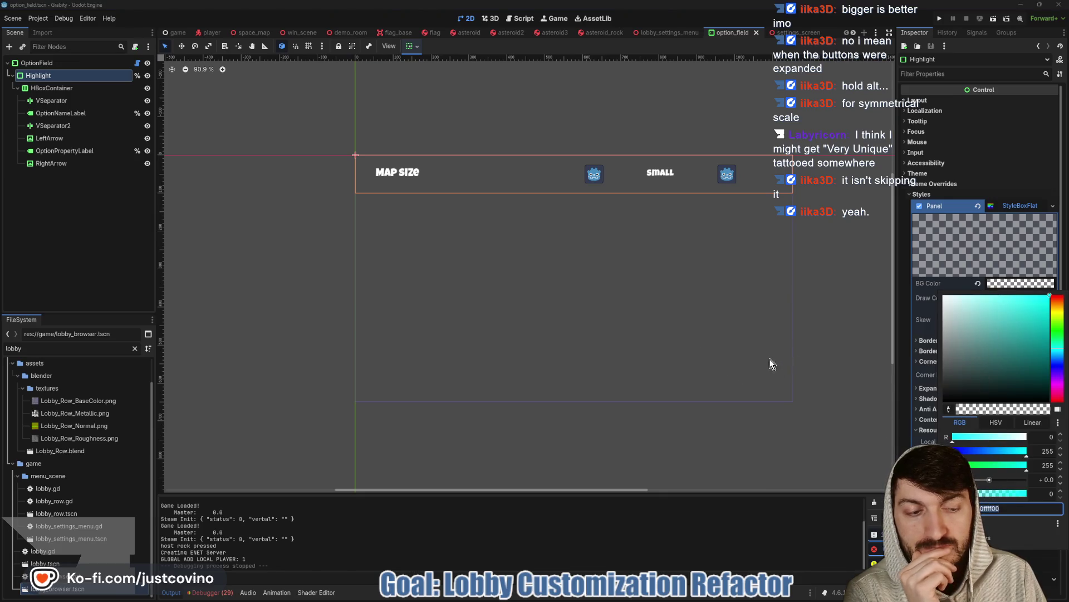
Adjust the Highlight panel's StyleBox BG Color in the color picker, then open option_field.gd
click(1053, 492)
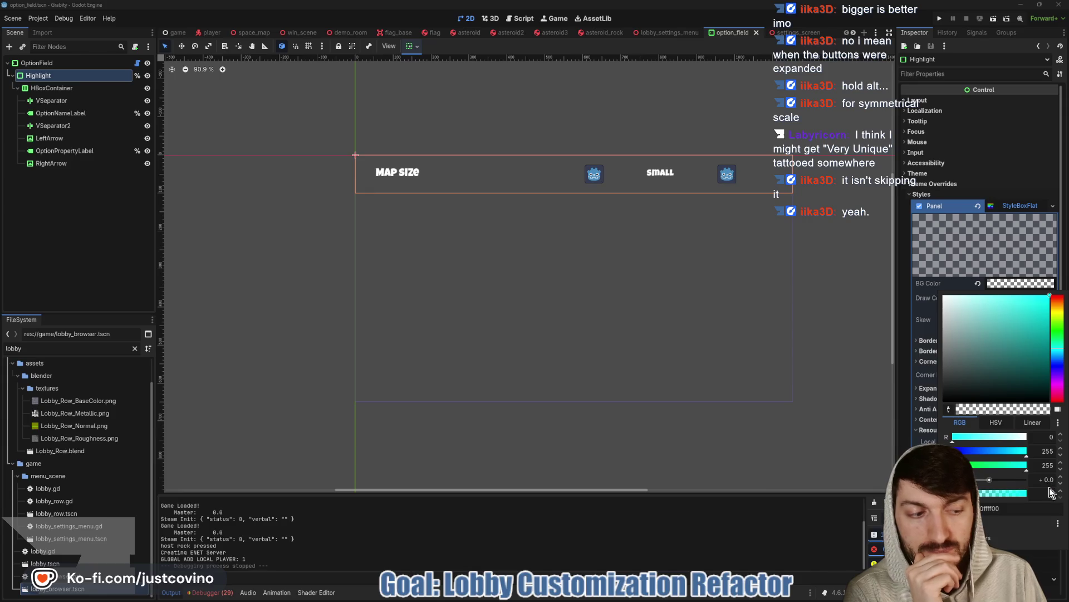
key(Escape)
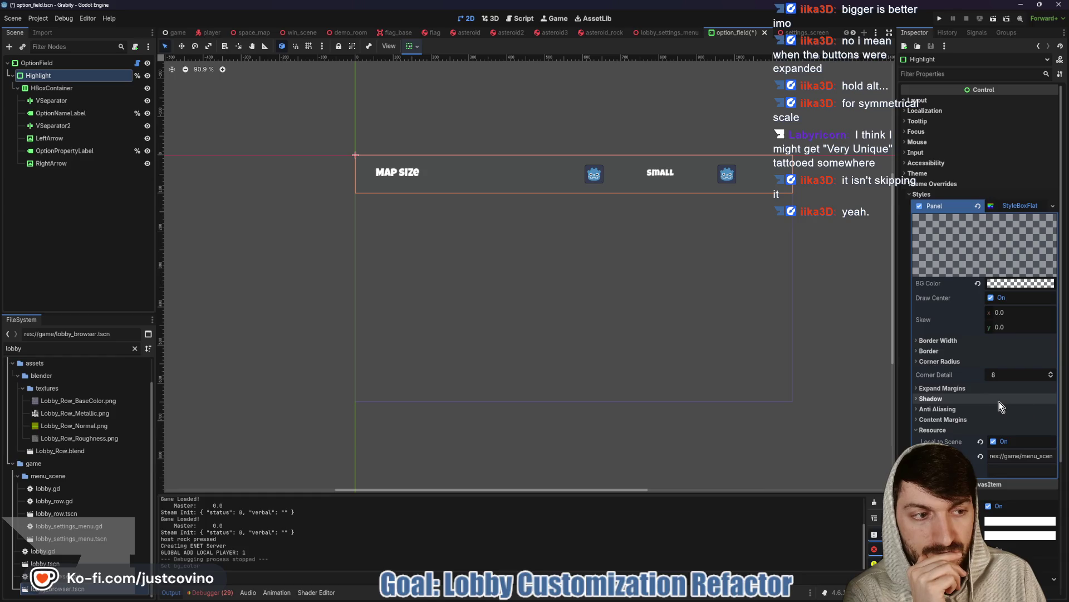
click(1000, 286)
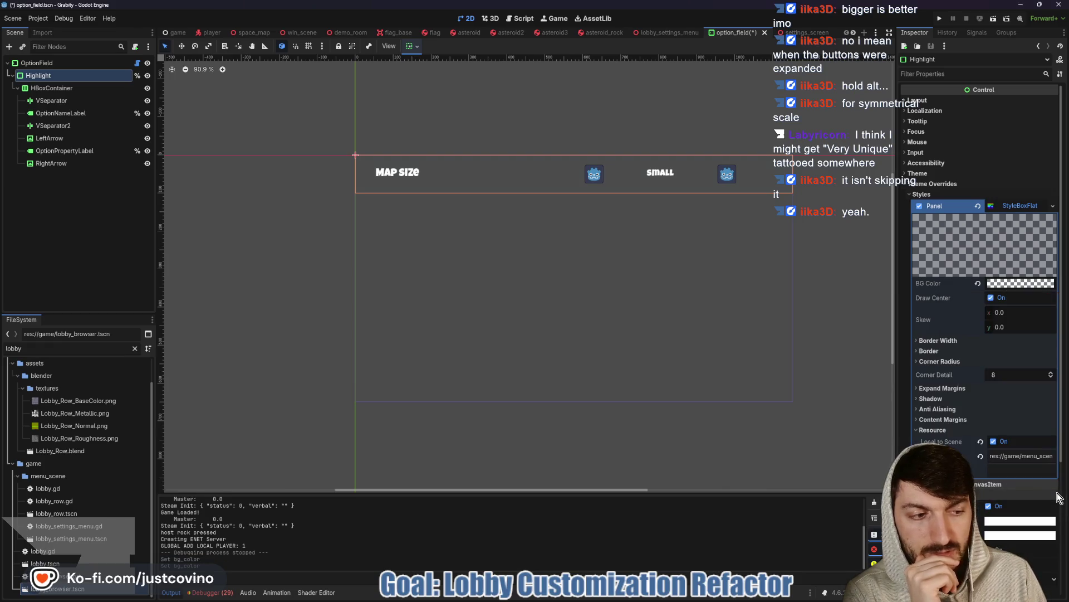
key(Escape)
click(137, 63)
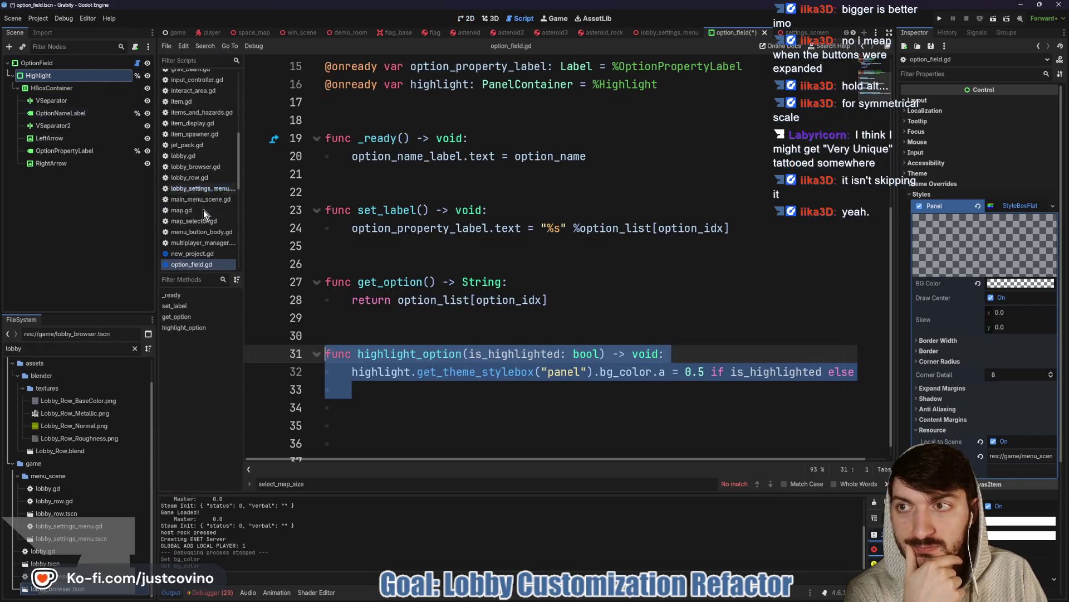
scroll(451, 309, up, 5)
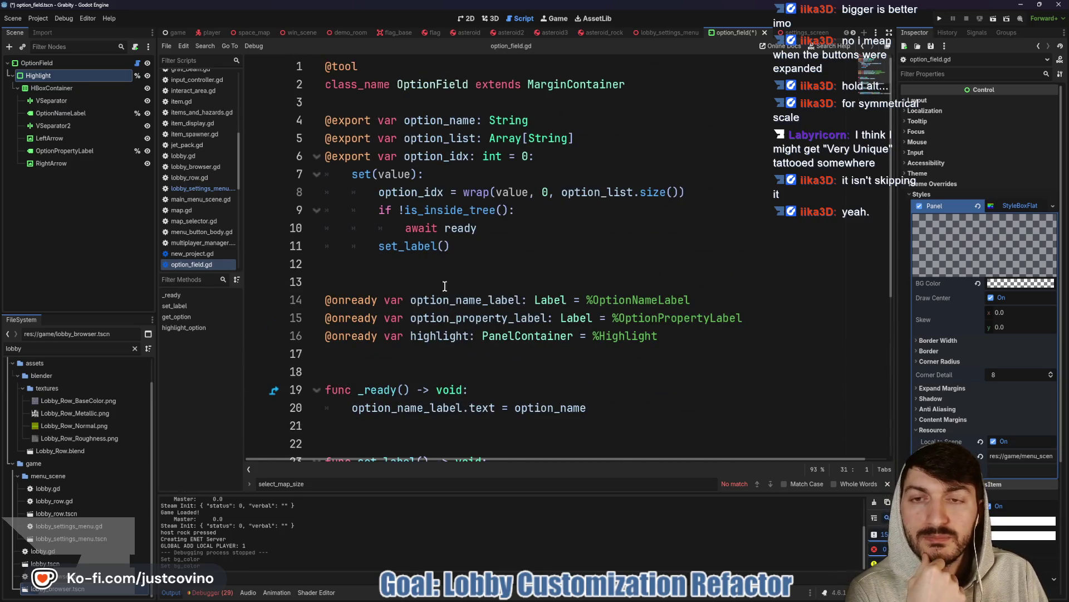
click(359, 103)
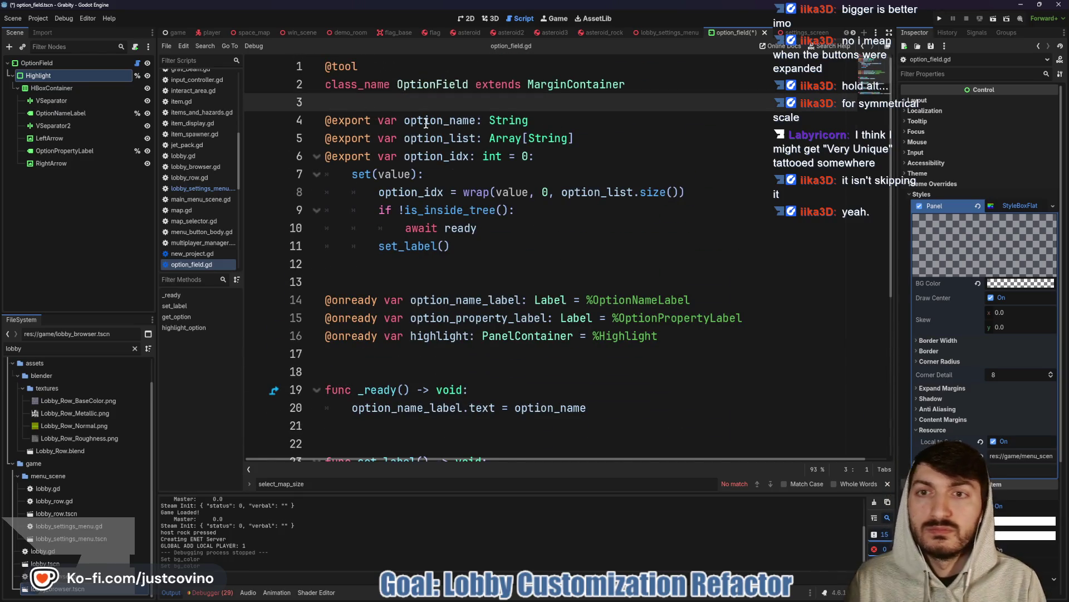
key(Return)
text(@exoprt )
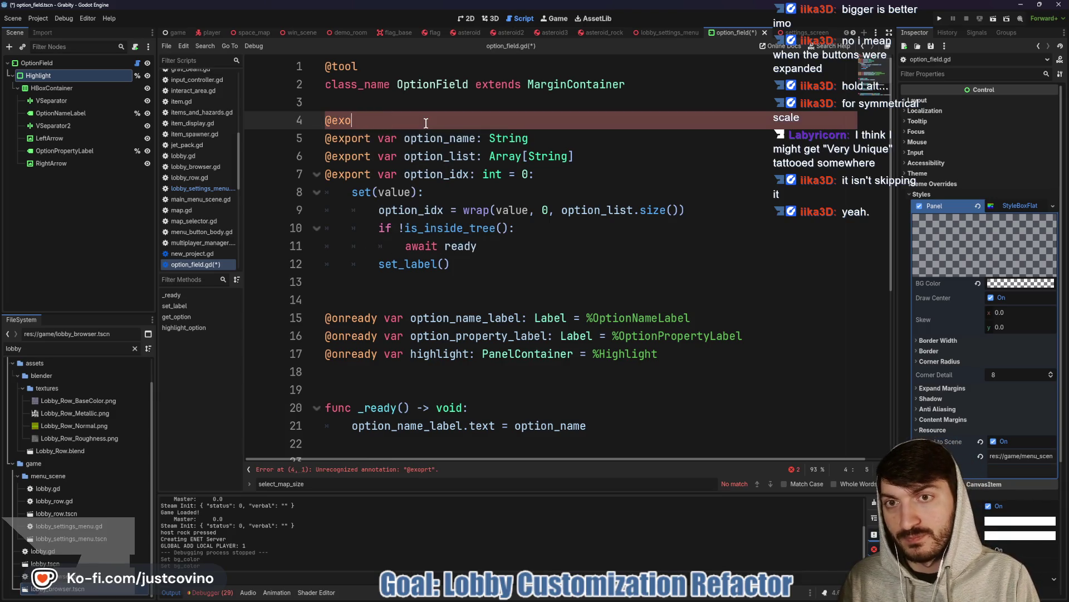
text(rt var first)
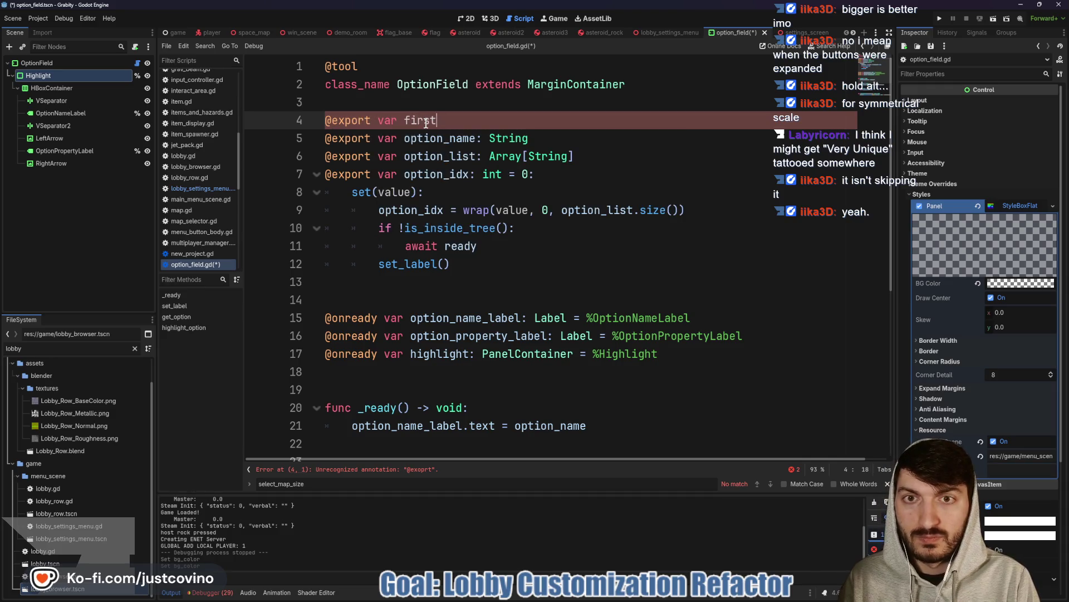
text(_option: b)
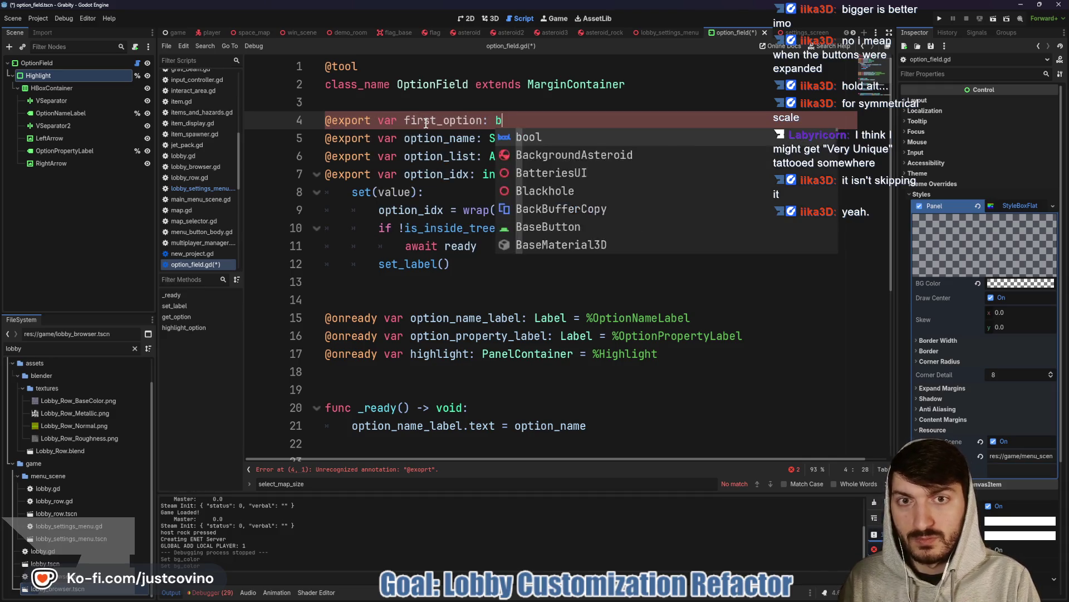
text(ool = false)
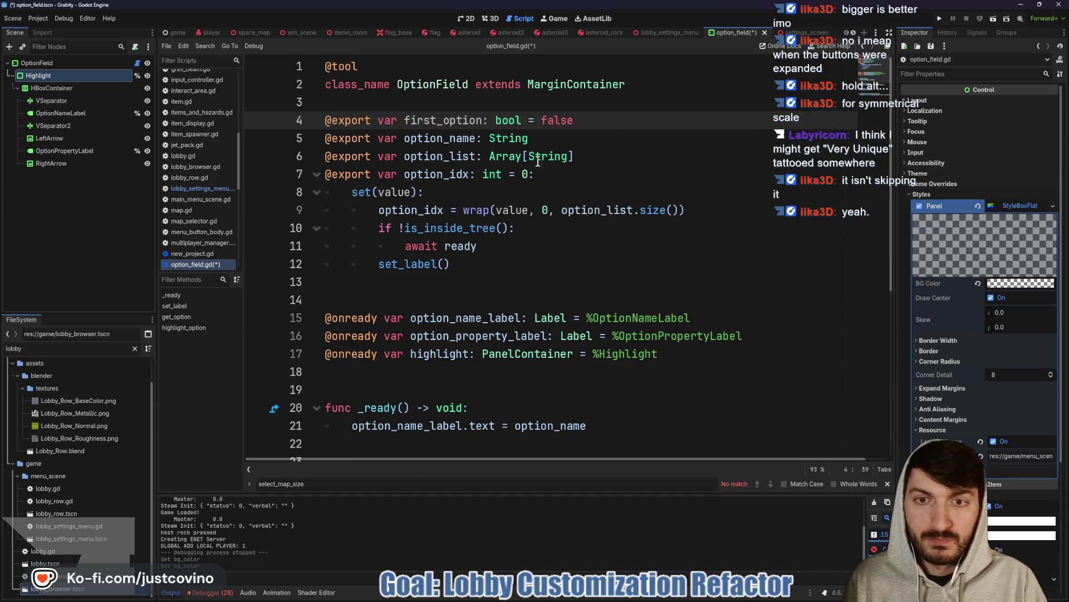
Make _ready call highlight_option(true) when first_option is set, then save the script
scroll(489, 225, down, 4)
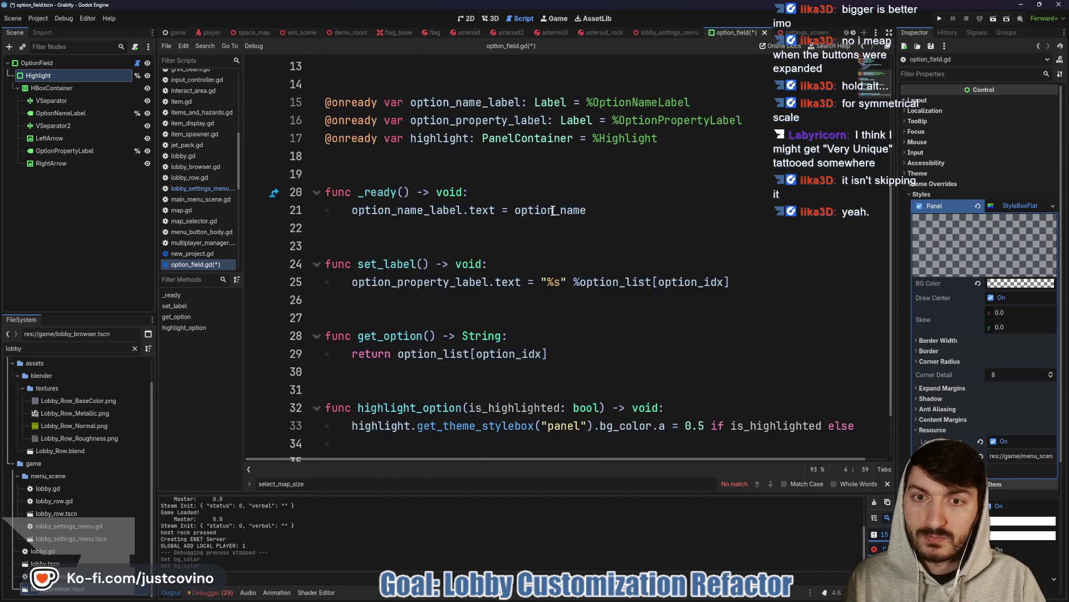
click(466, 227)
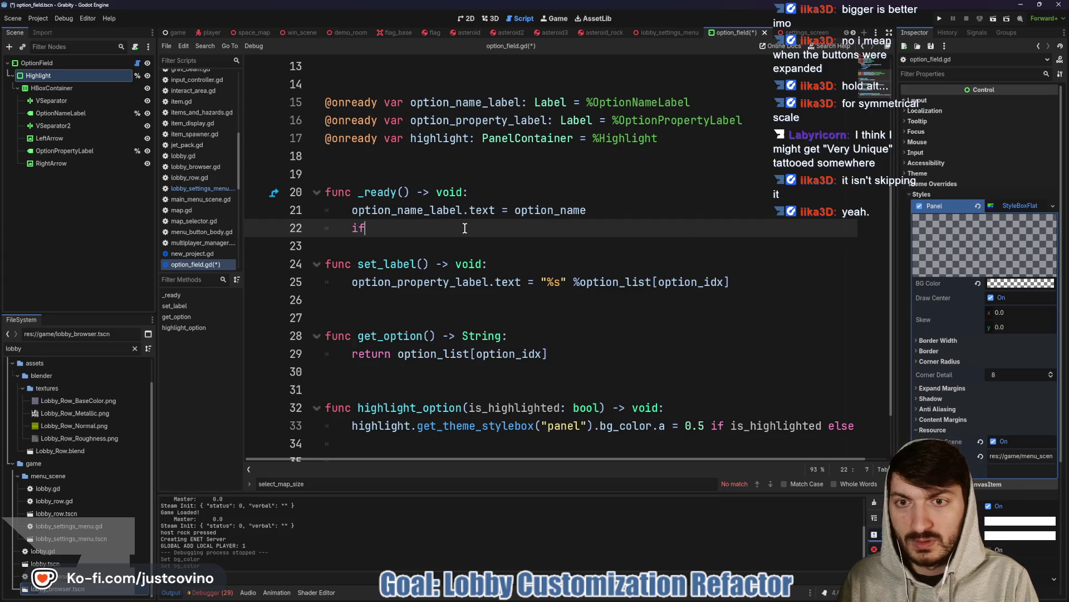
text(fi)
key(Return)
key(Return)
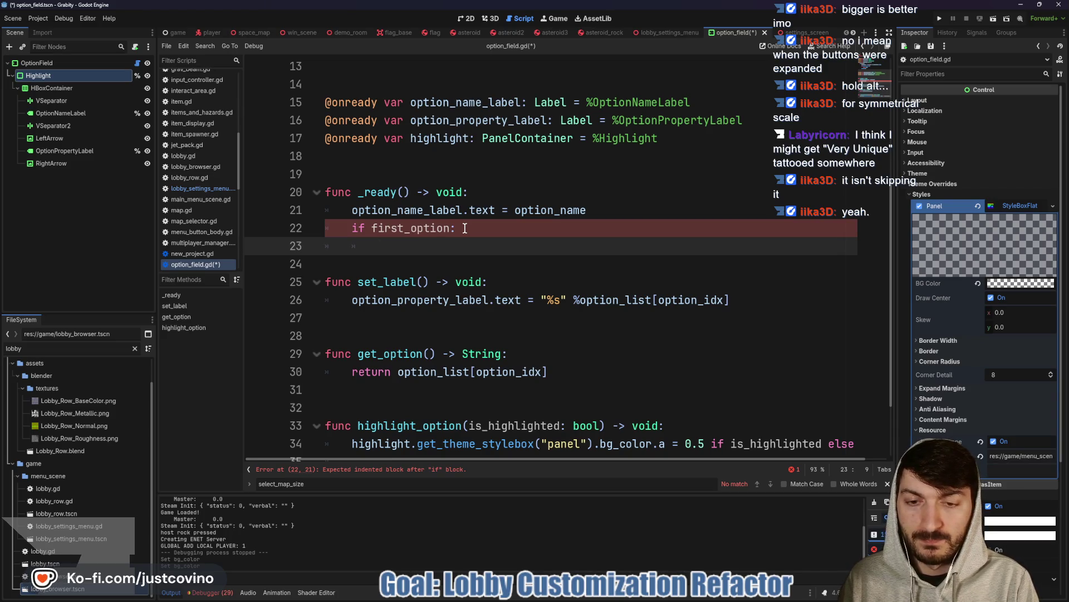
text(high)
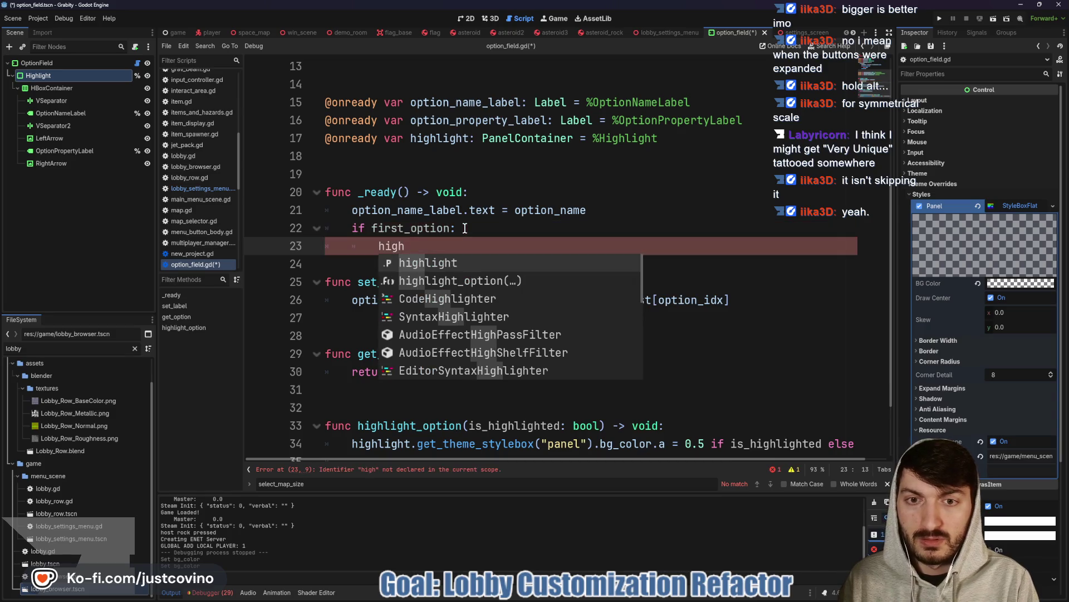
key(Down)
key(Return)
text(true)
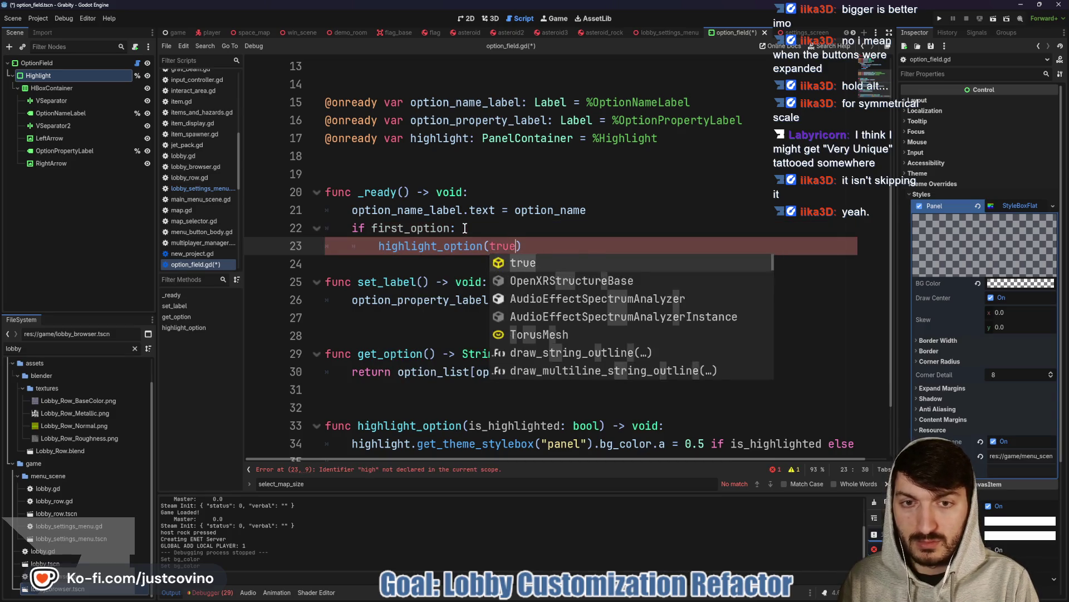
click(464, 228)
key(ctrl+s)
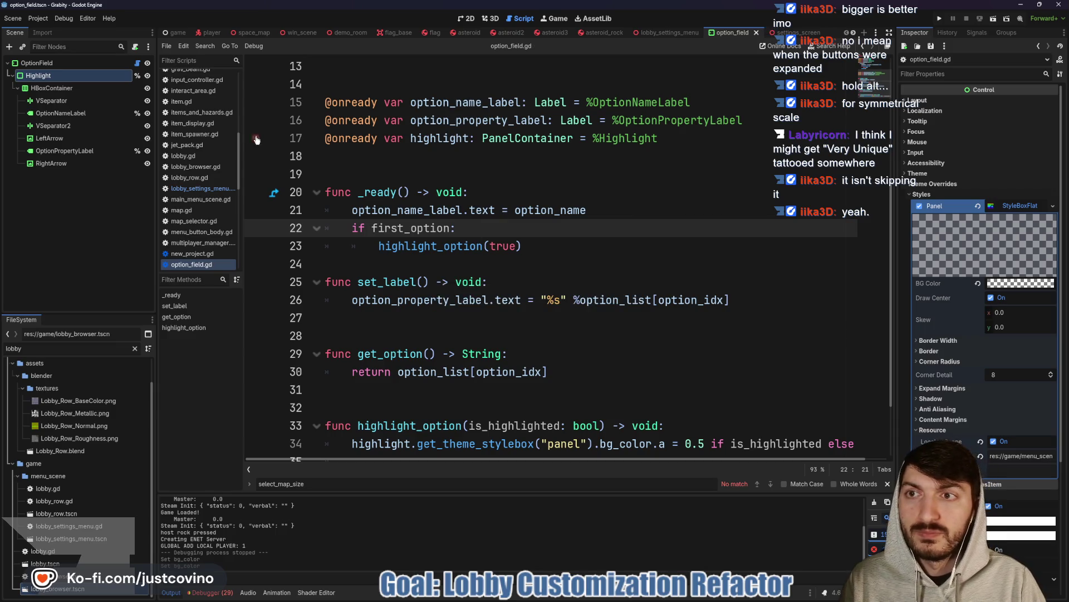
Turn on First Option for the MapSize row and save the lobby settings menu scene
click(684, 32)
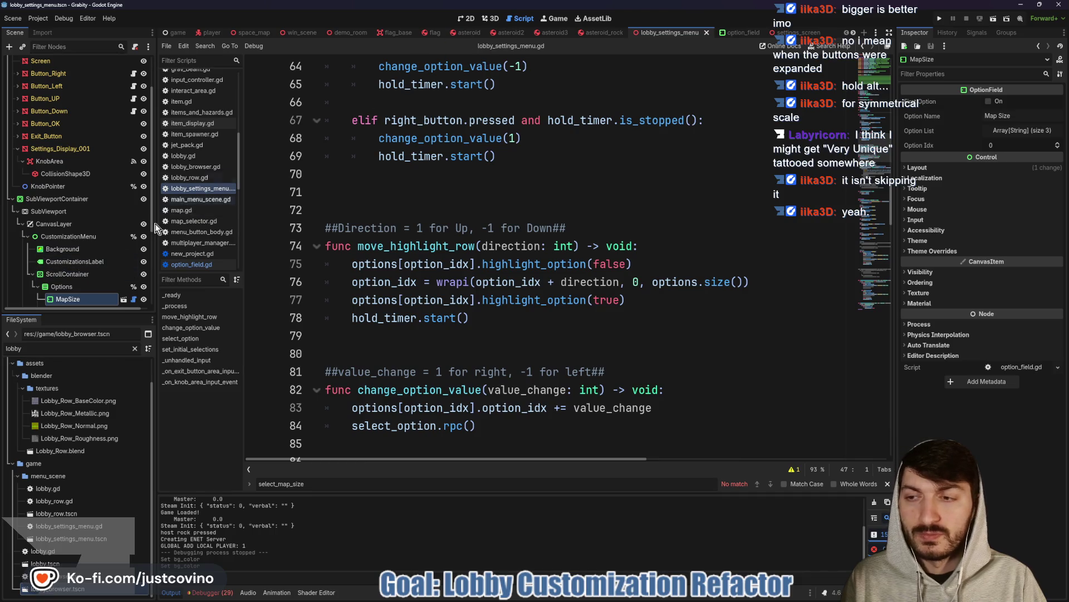
click(989, 102)
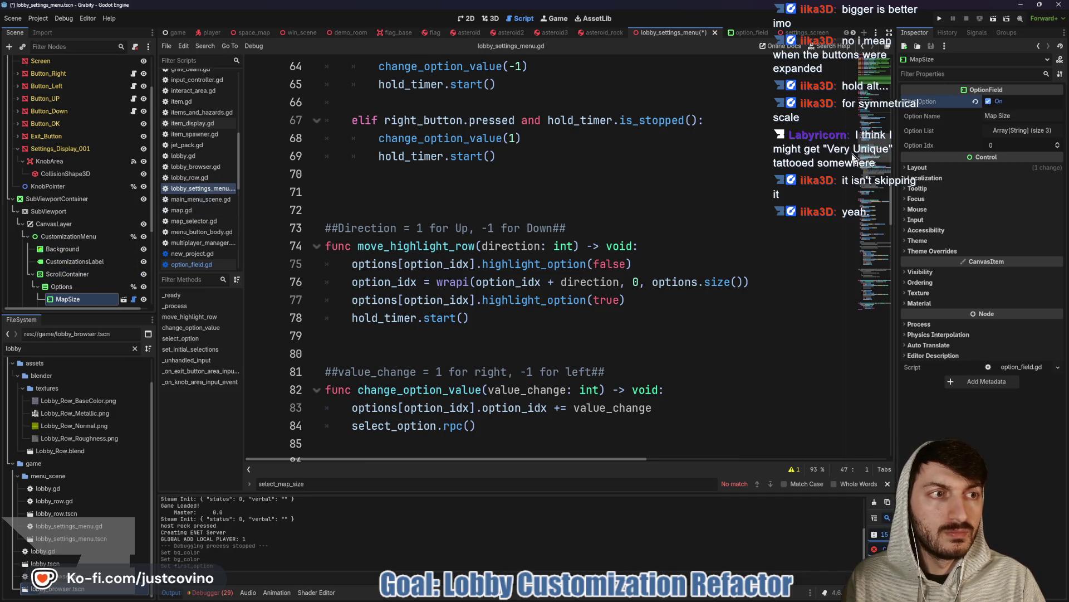
click(562, 196)
key(ctrl+s)
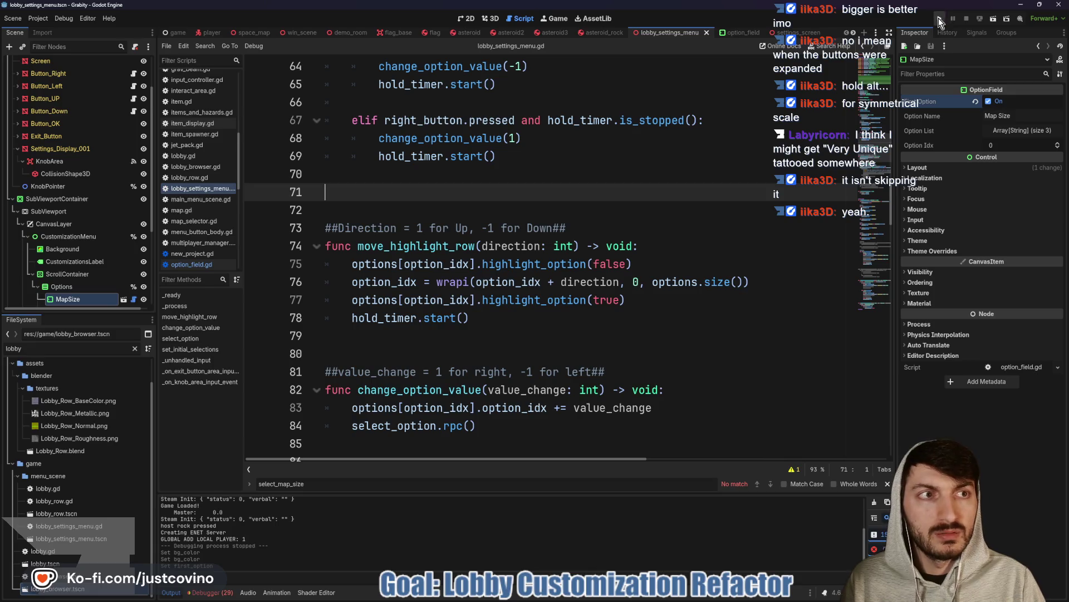
Run the game, host a lobby, step down through the Game Customizations rows, then stop it
click(939, 18)
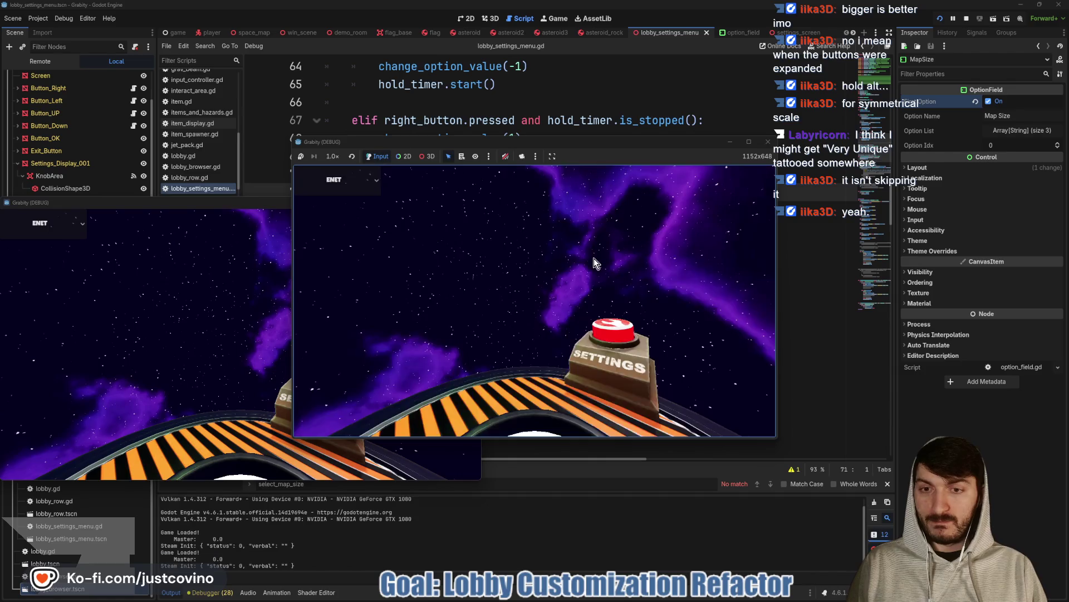
click(410, 303)
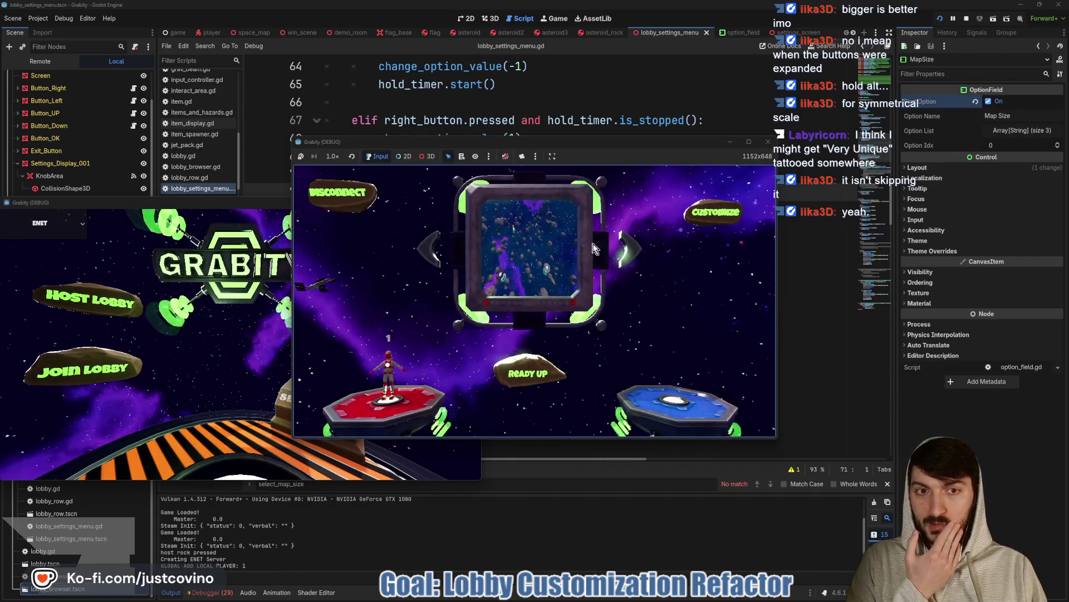
click(723, 217)
key(Down)
key(Down)
key(Down)
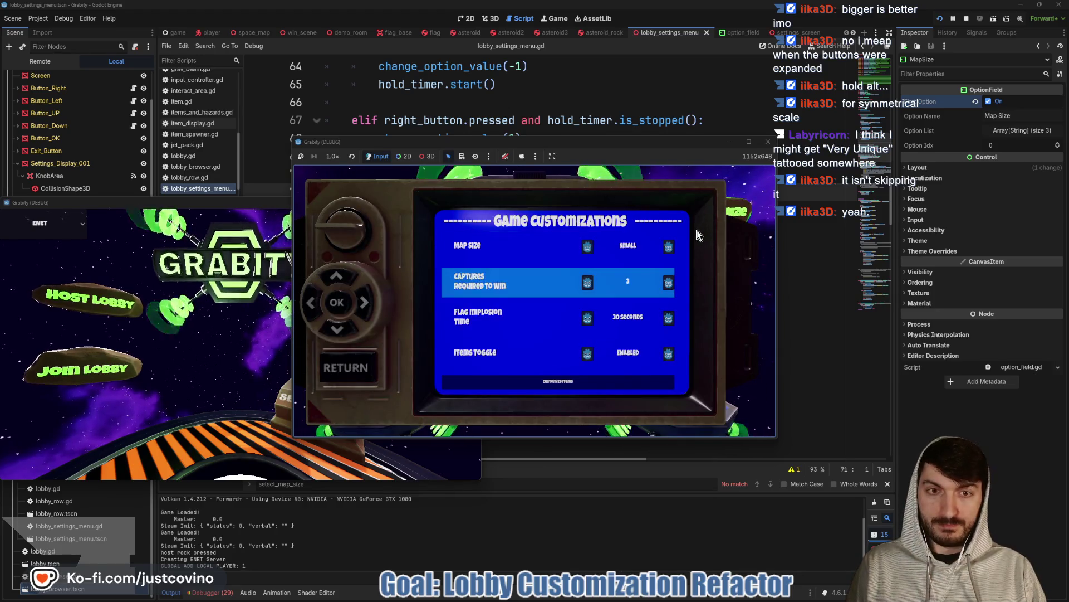
key(Down)
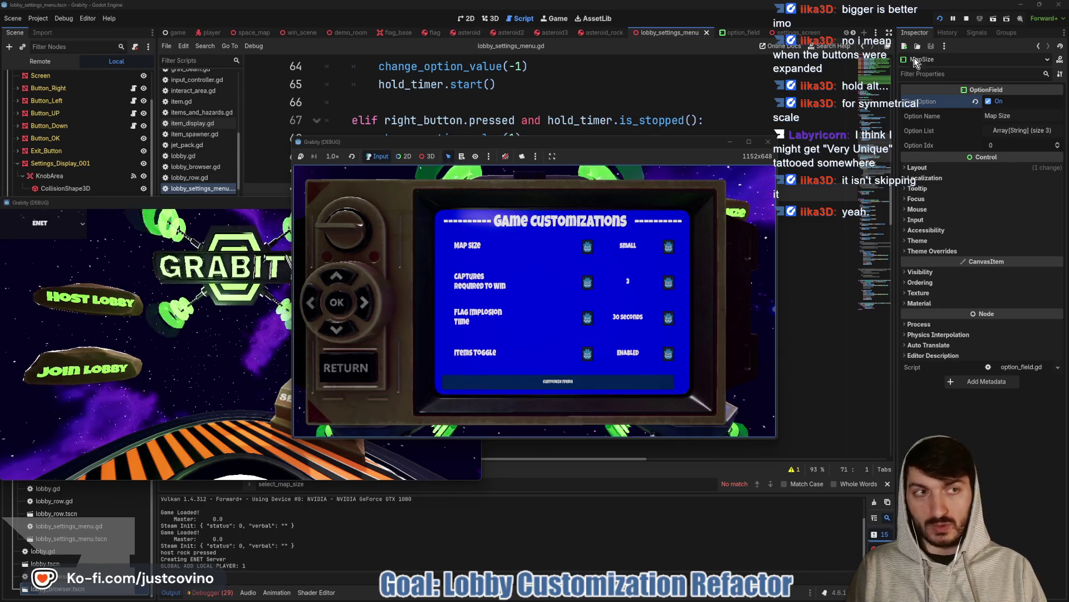
click(968, 19)
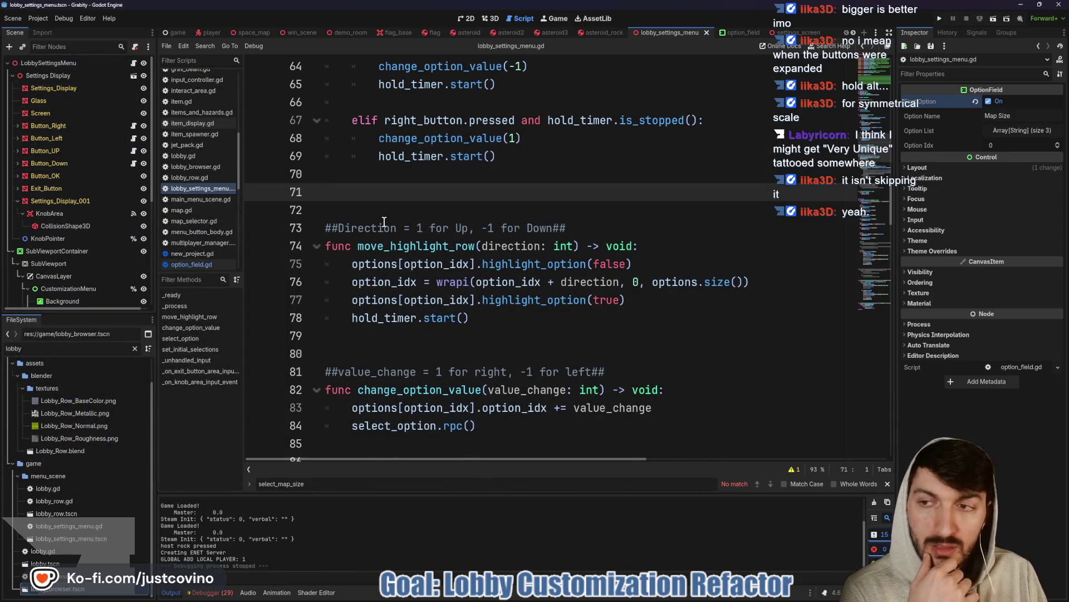
scroll(90, 252, down, 5)
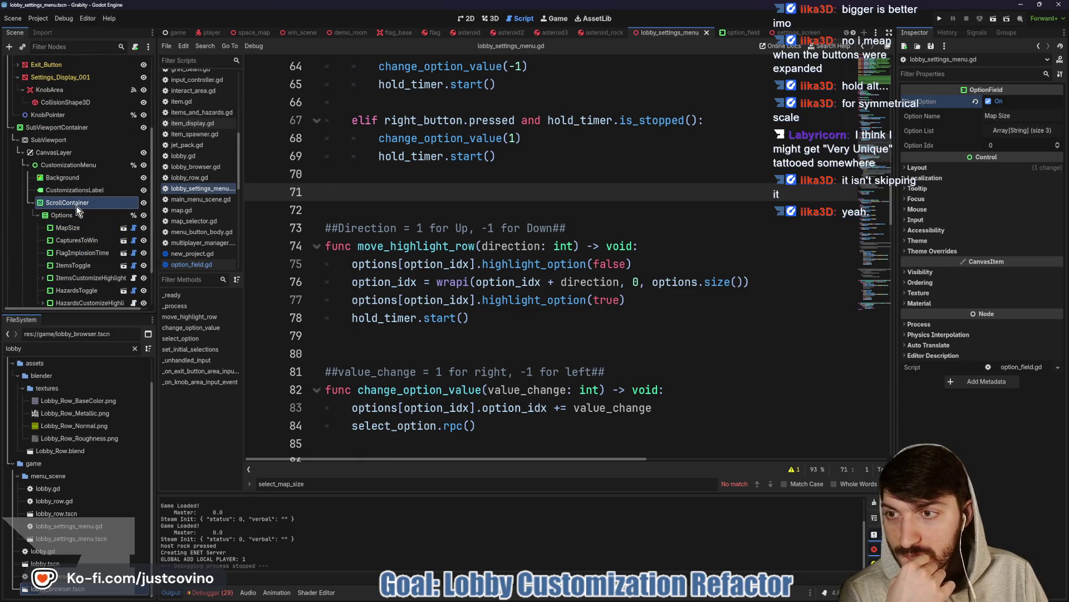
Select ScrollContainer, expand its Scrollbar settings and show the menu layout in the 2D view
click(70, 202)
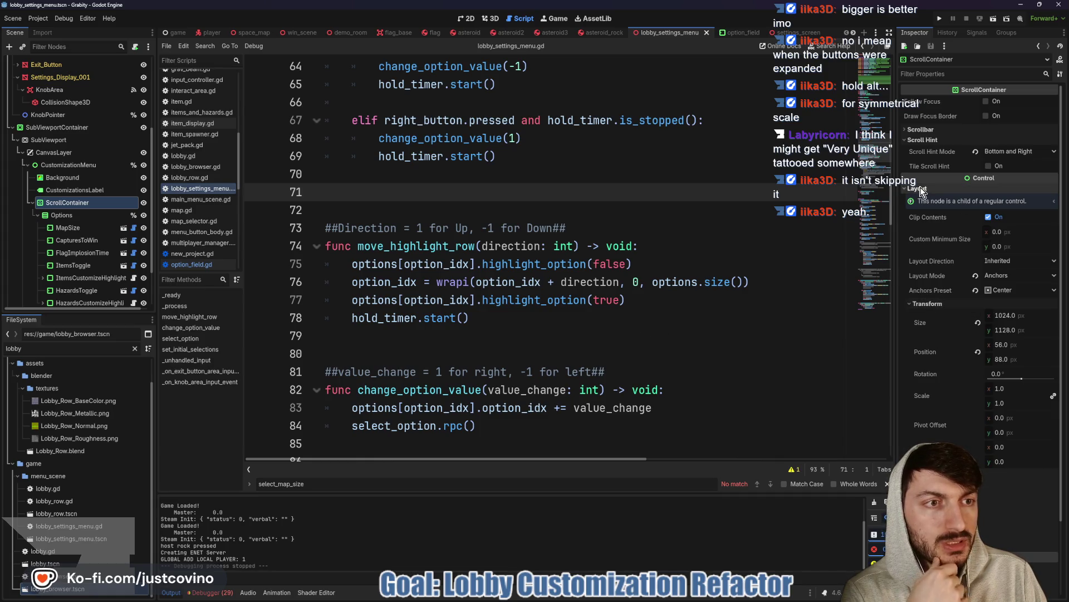
click(914, 130)
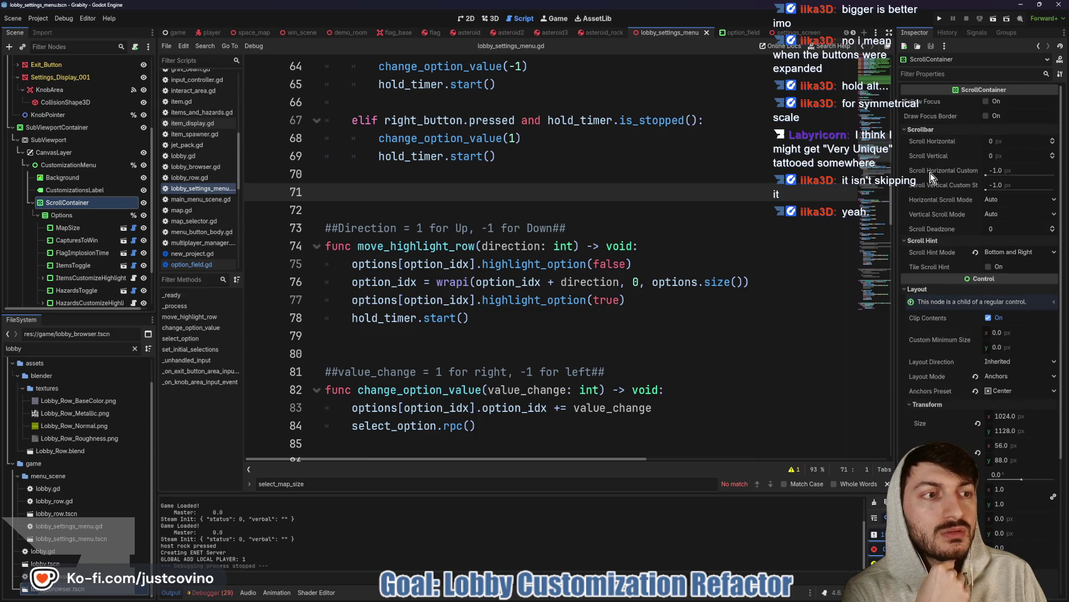
mouse_move(931, 177)
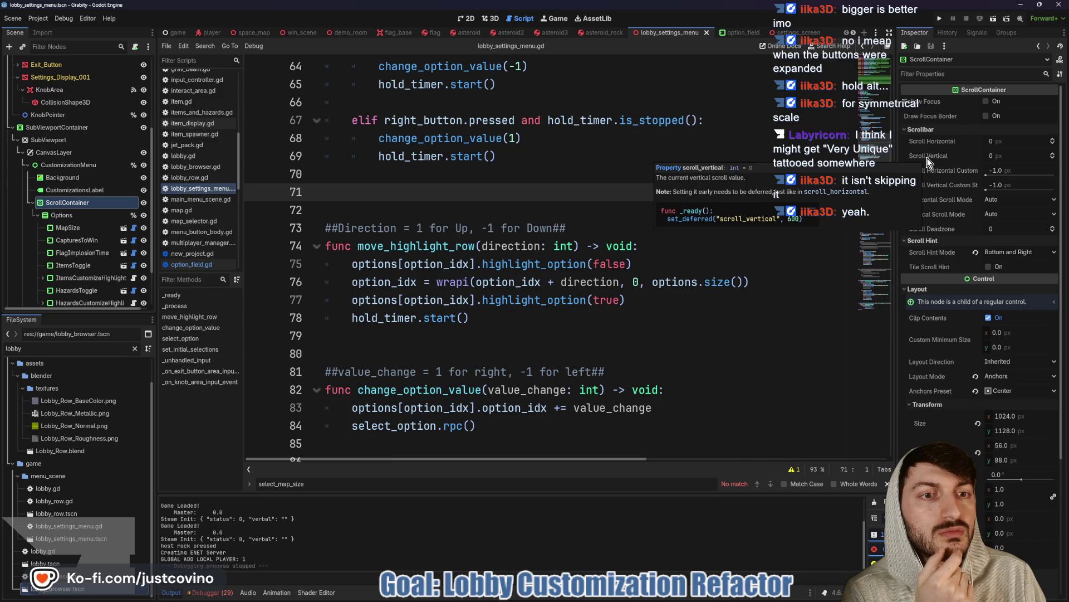
click(489, 18)
click(467, 18)
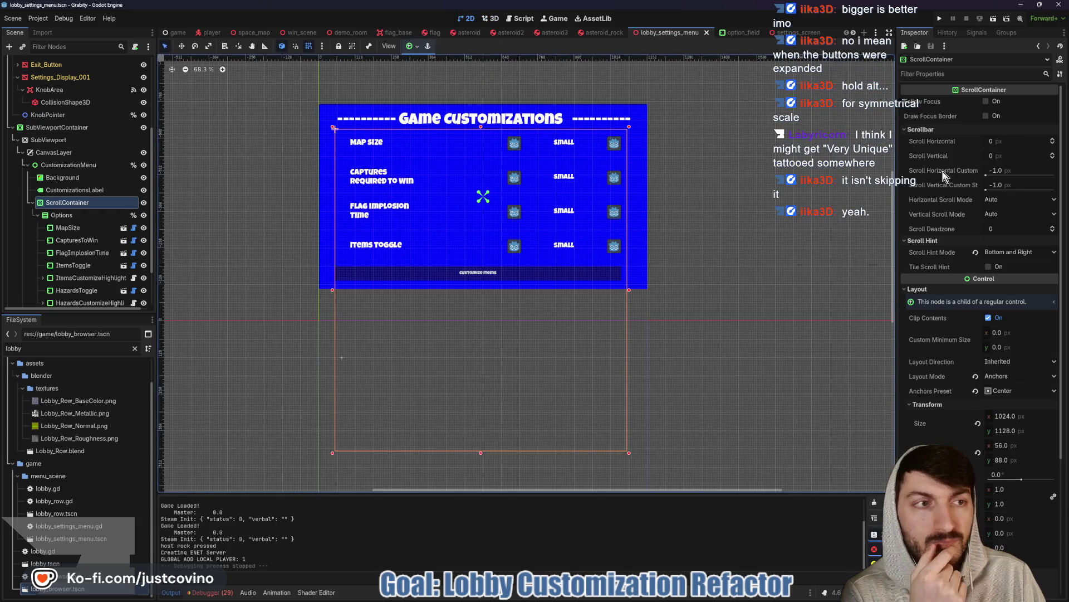
drag(1007, 155, 1000, 155)
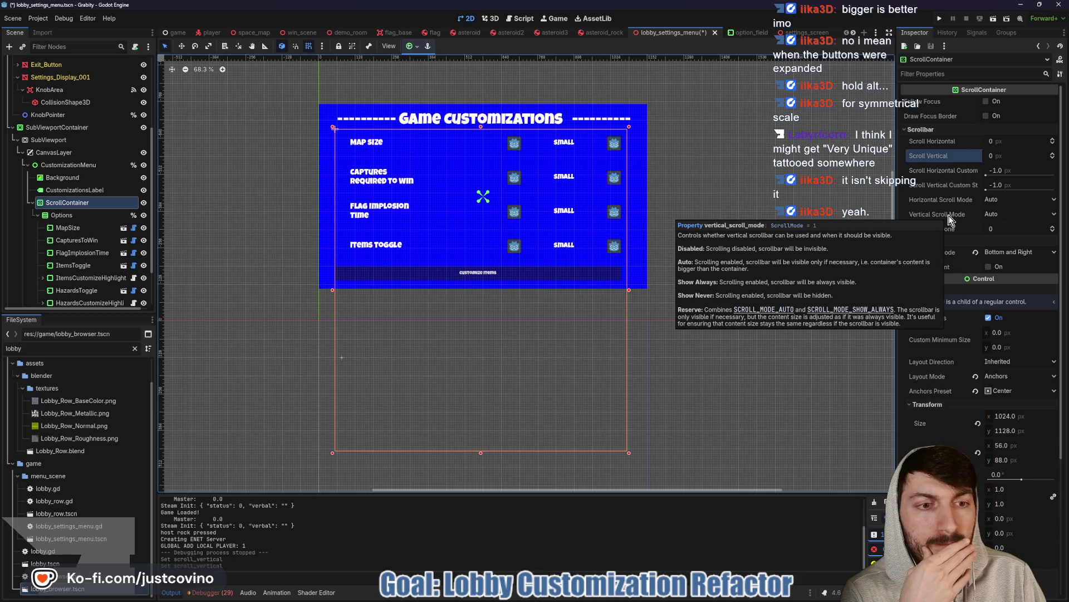
Set Horizontal Scroll Mode to Disabled and Vertical Scroll Mode to Always Show
click(1001, 202)
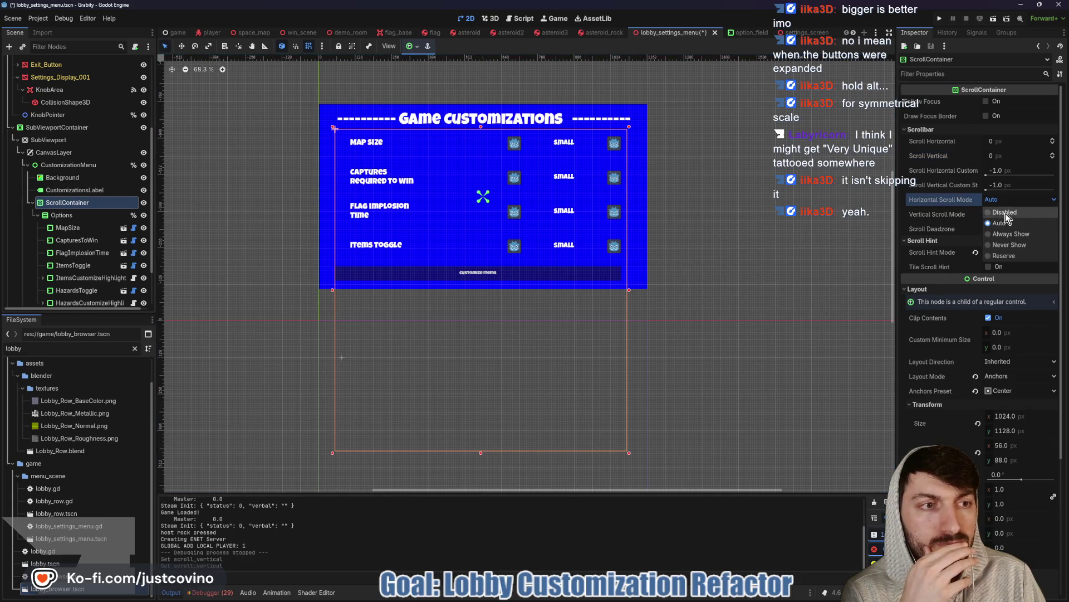
click(1002, 213)
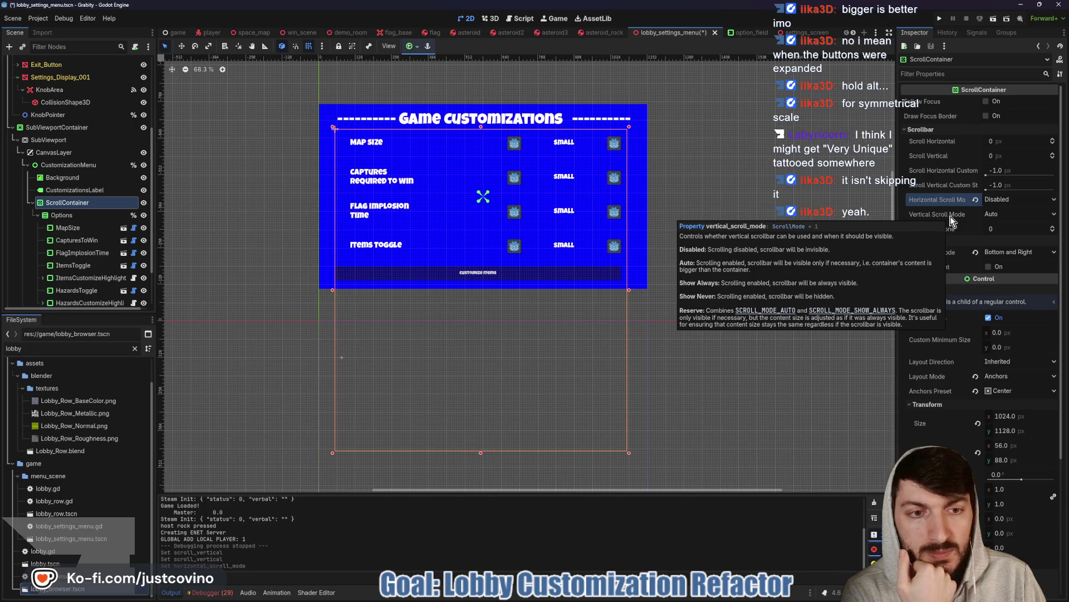
click(997, 221)
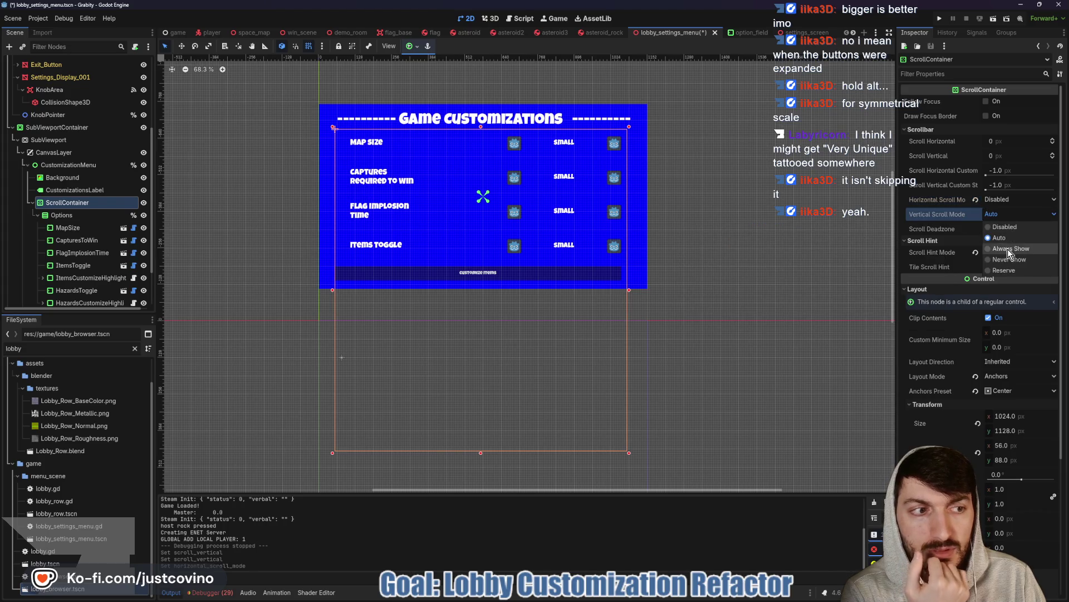
click(1010, 250)
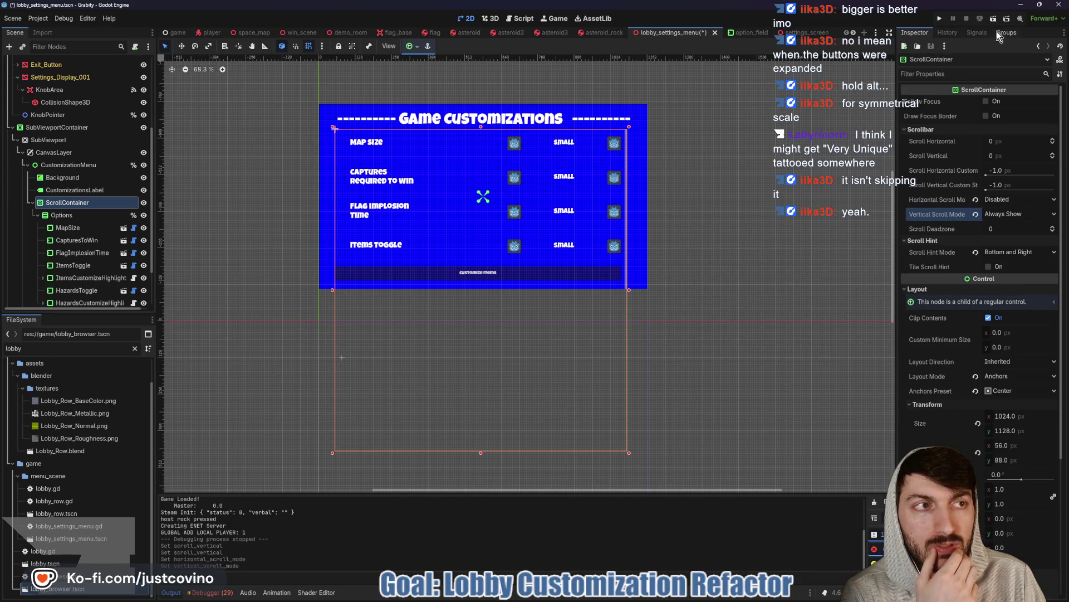
click(977, 32)
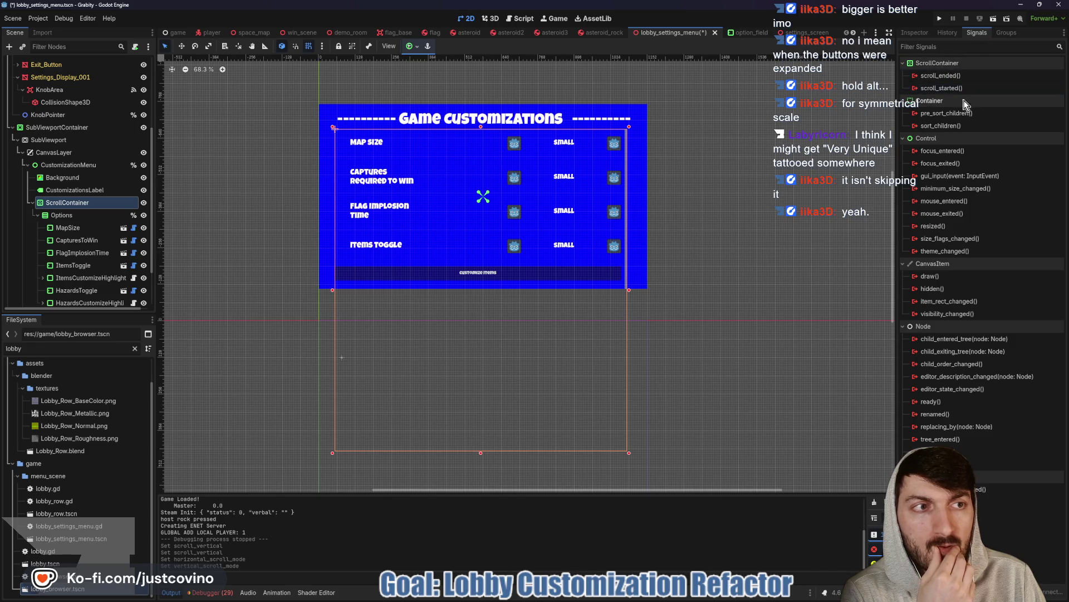
mouse_move(963, 93)
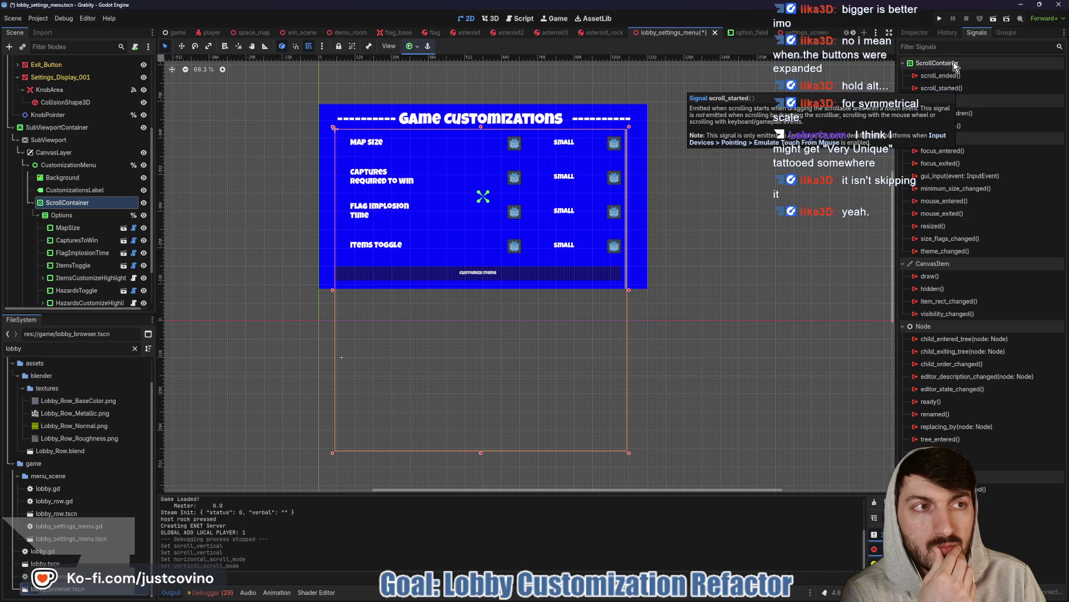
click(915, 32)
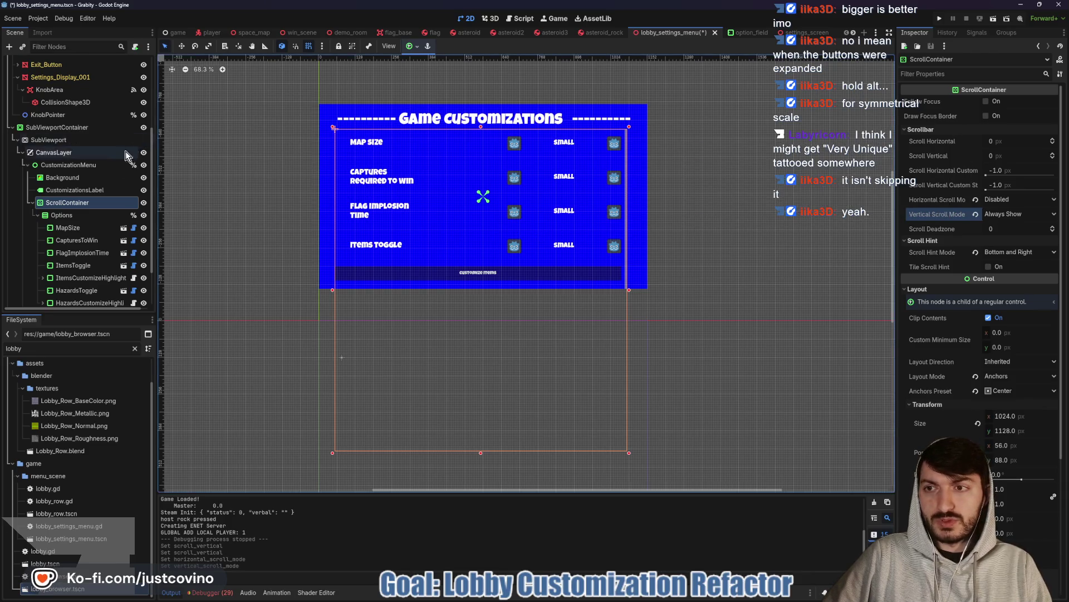
Mark the ScrollContainer node as Access as Unique Name
right_click(103, 204)
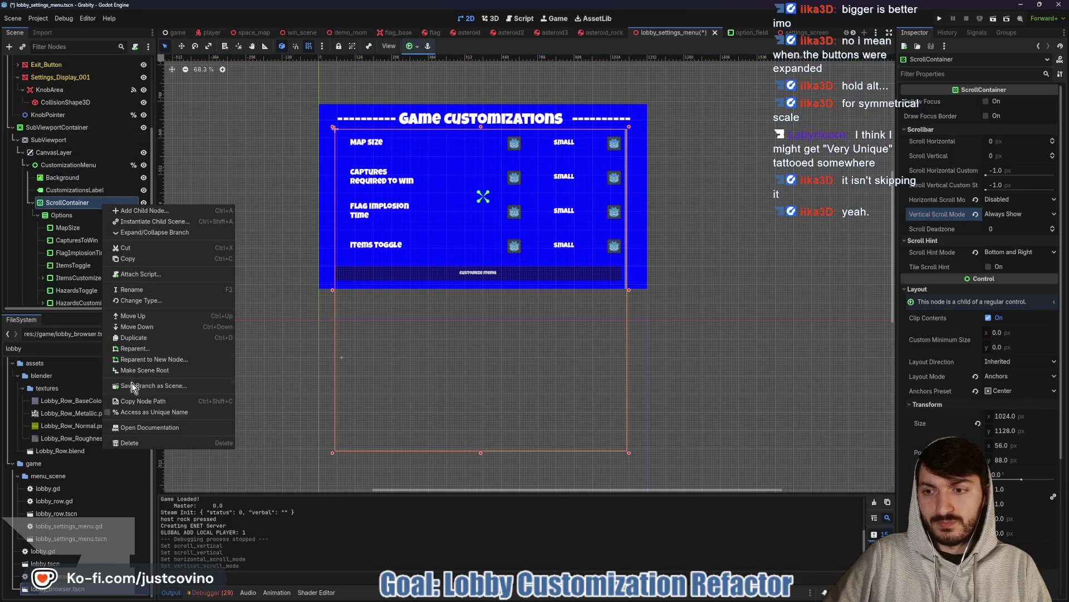
click(134, 412)
scroll(126, 61, up, 5)
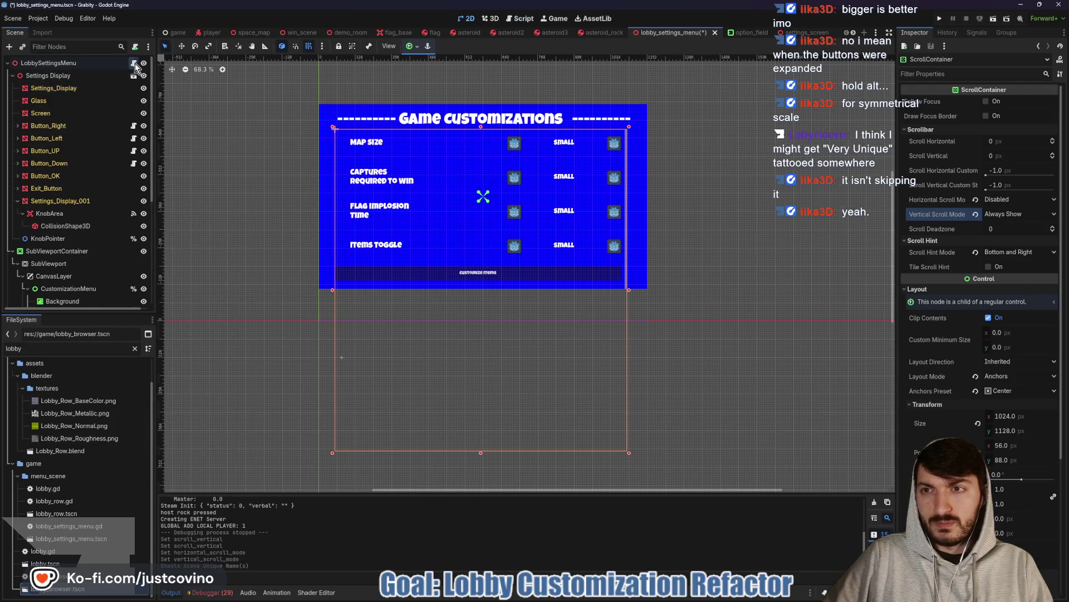
click(135, 63)
scroll(498, 217, up, 10)
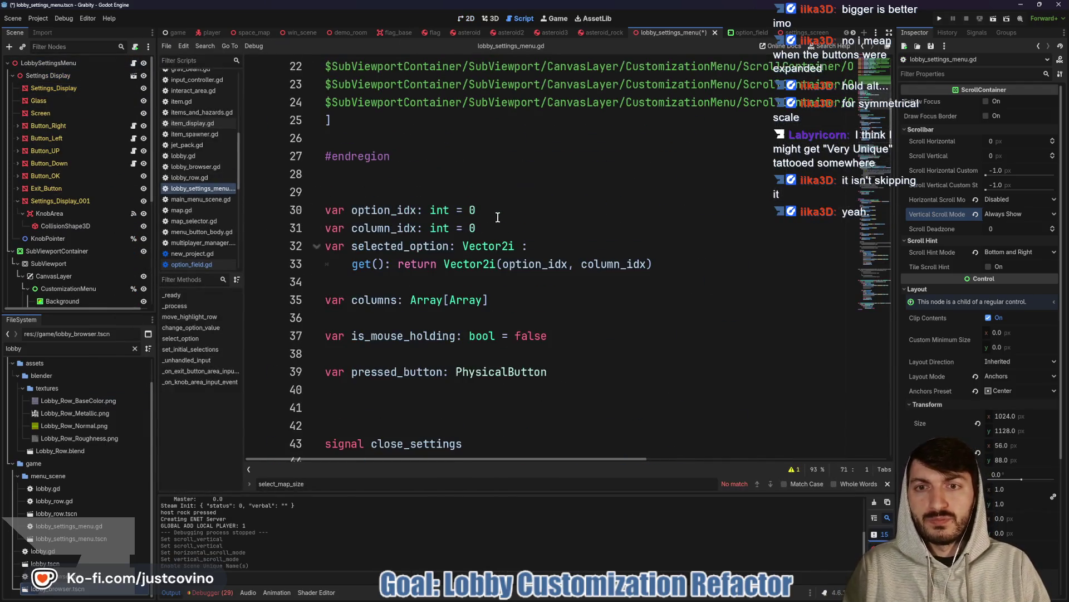
scroll(437, 223, up, 3)
click(367, 303)
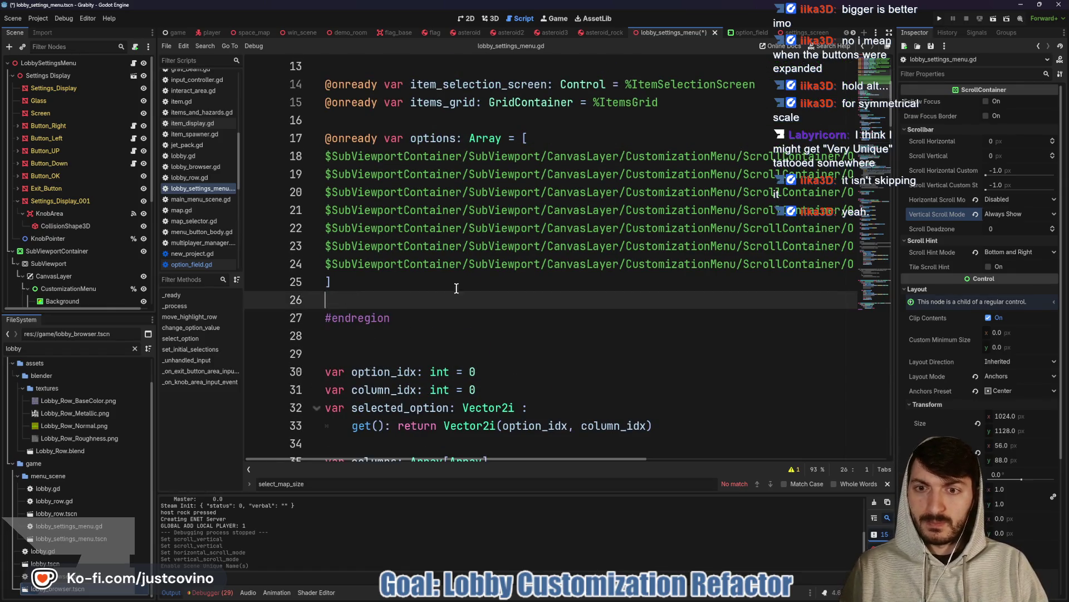
scroll(79, 264, down, 3)
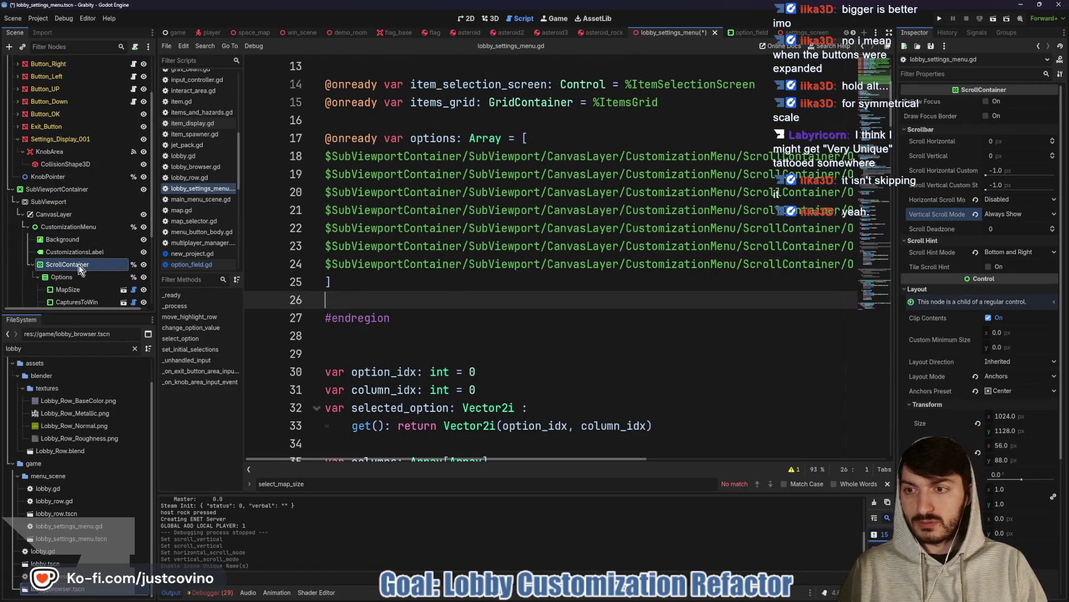
mouse_move(80, 269)
mouse_down()
mouse_move(331, 309)
mouse_move(362, 136)
mouse_move(352, 125)
mouse_up()
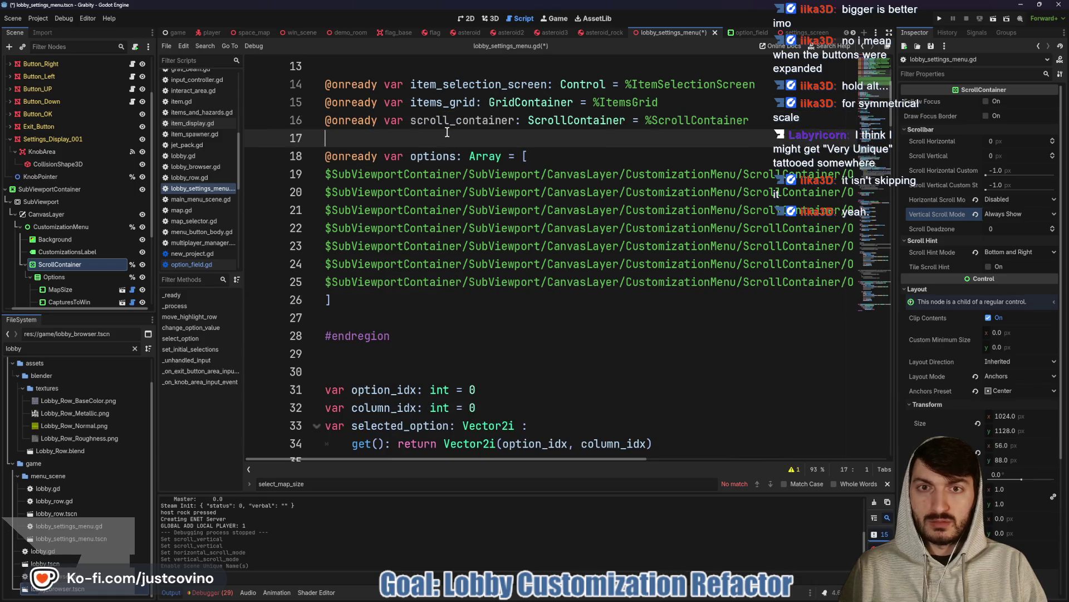
scroll(517, 181, down, 10)
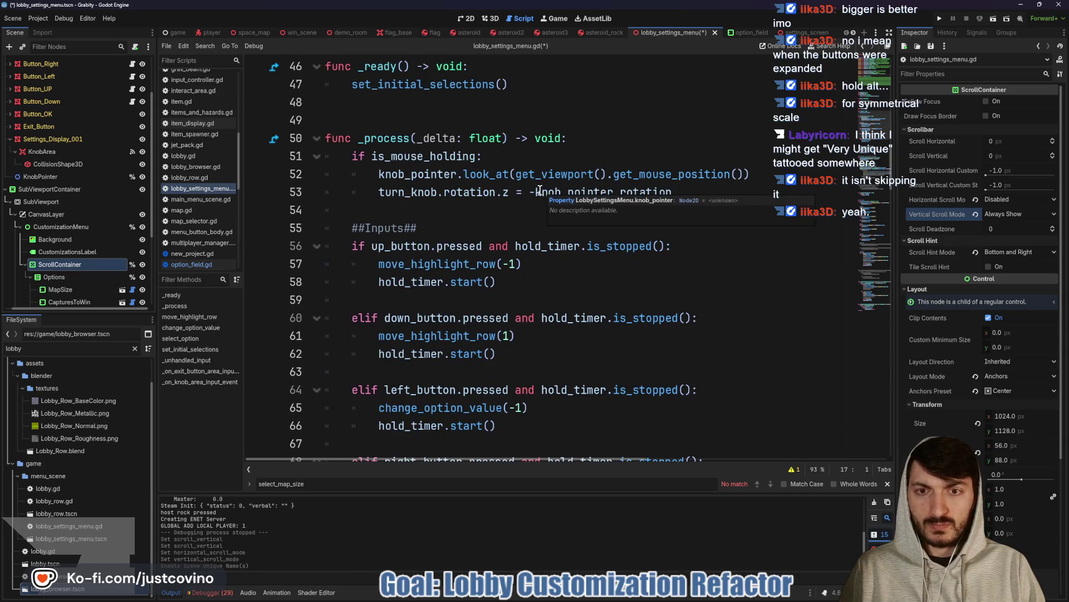
Add a scroll_container.scroll_vertical line using 10 * direction after the highlight call in move_highlight_row
ctrl+click(433, 268)
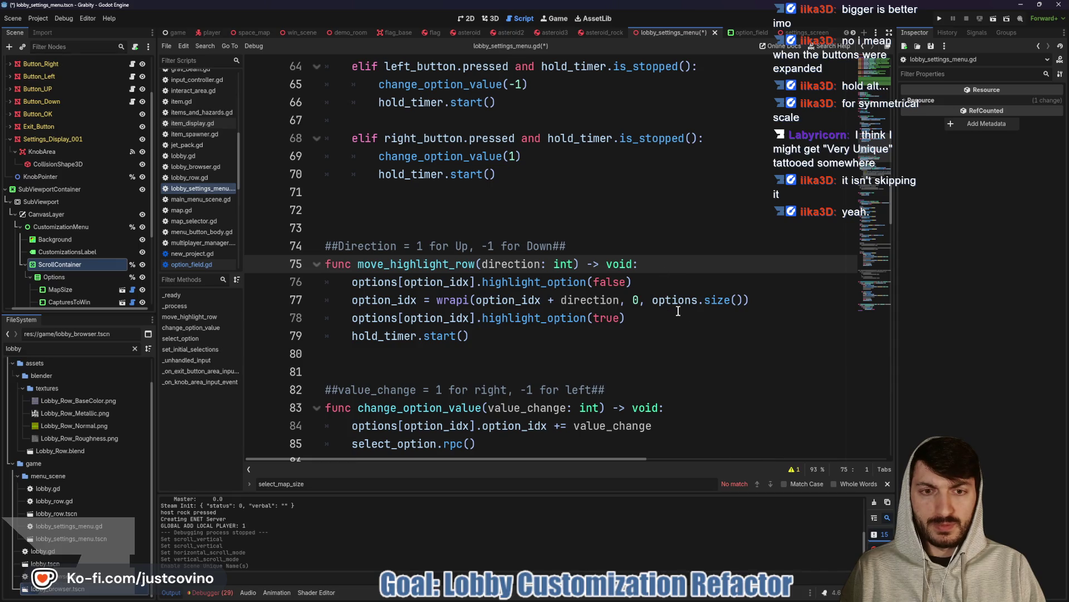
click(781, 304)
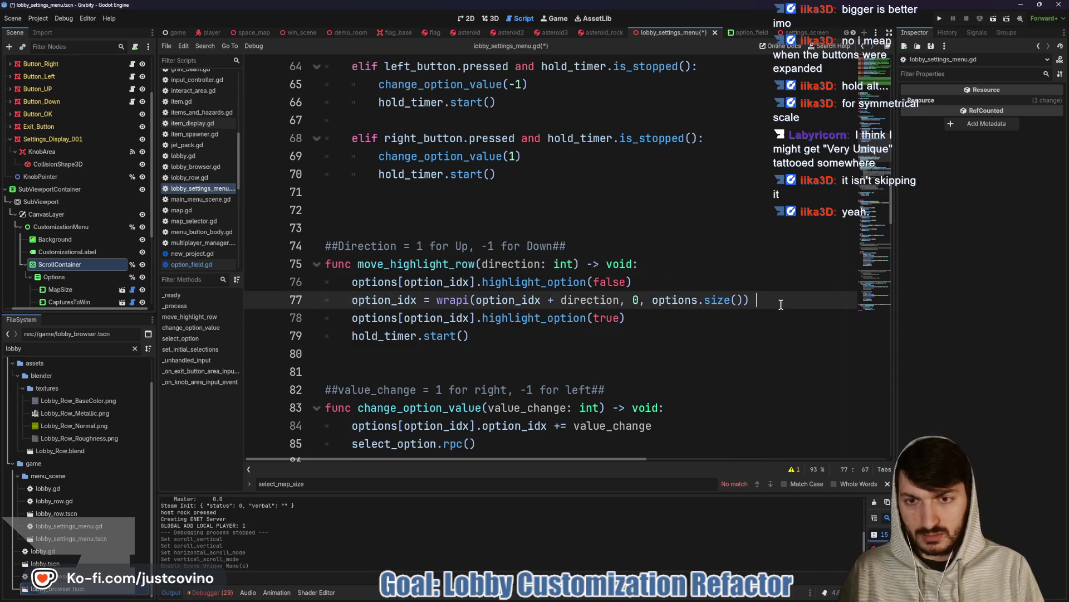
click(663, 313)
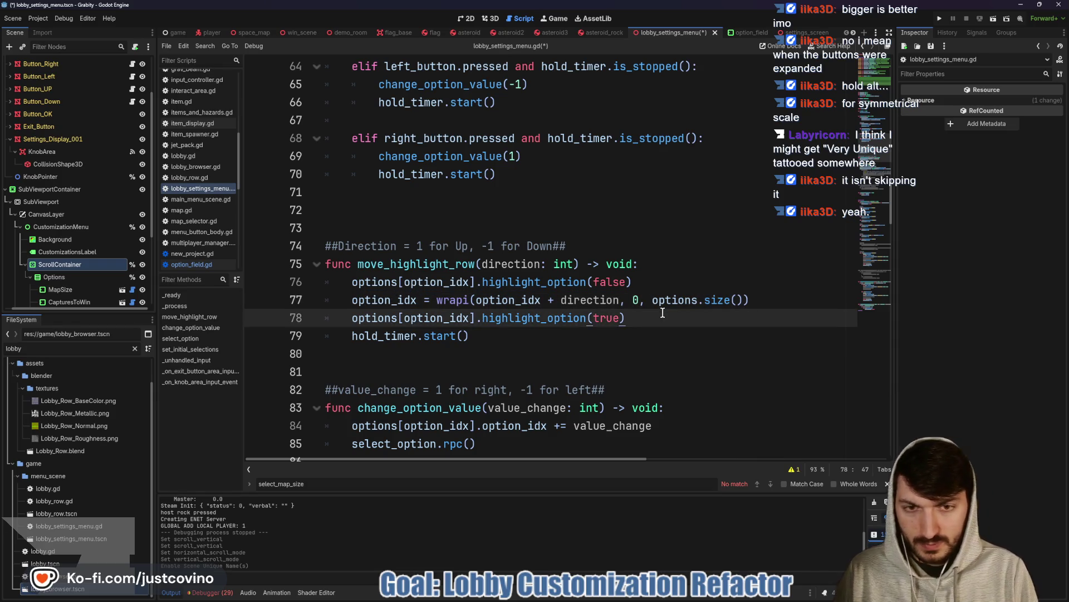
key(Return)
text(sc)
key(Return)
text(.)
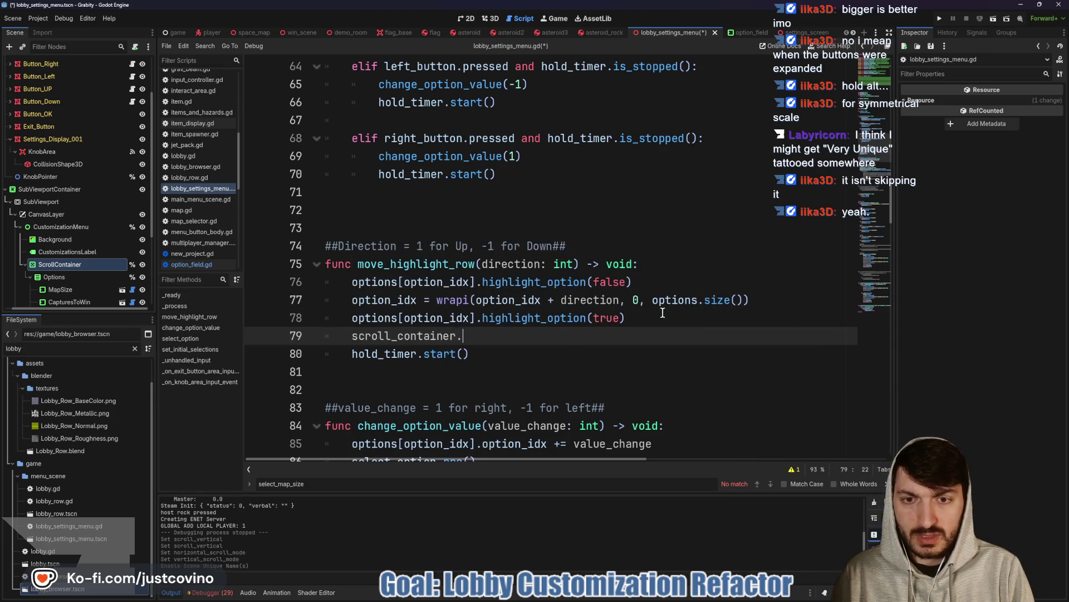
text(scroll_v)
key(Return)
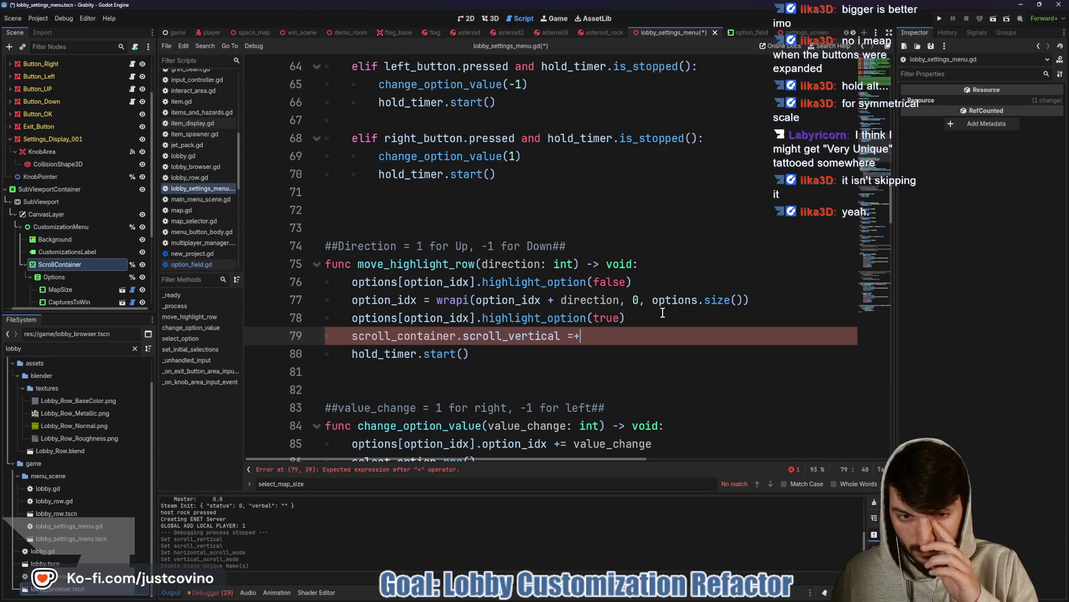
text(d)
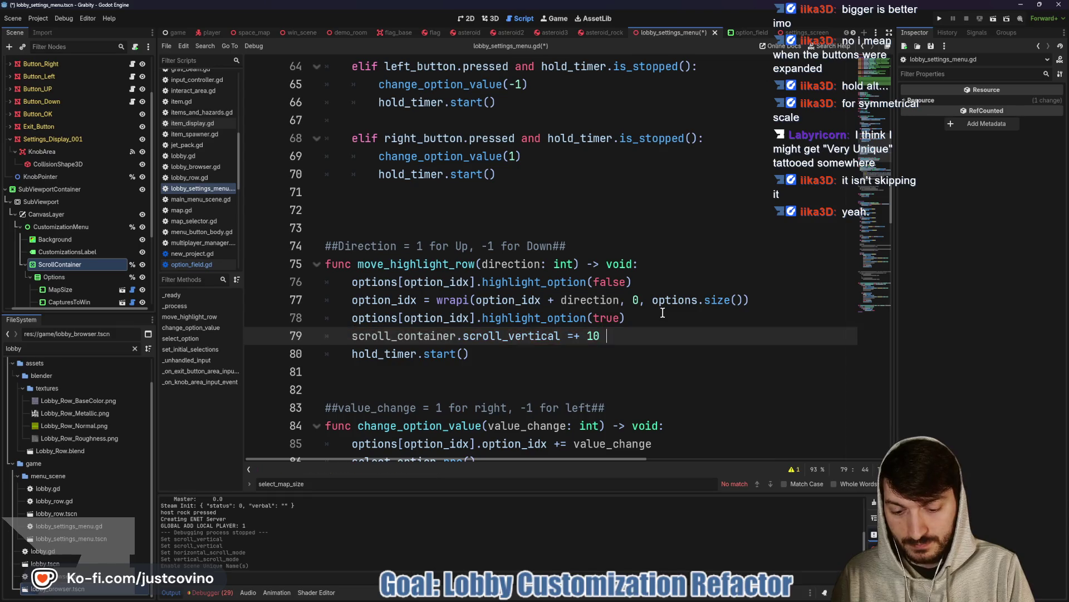
text(irection)
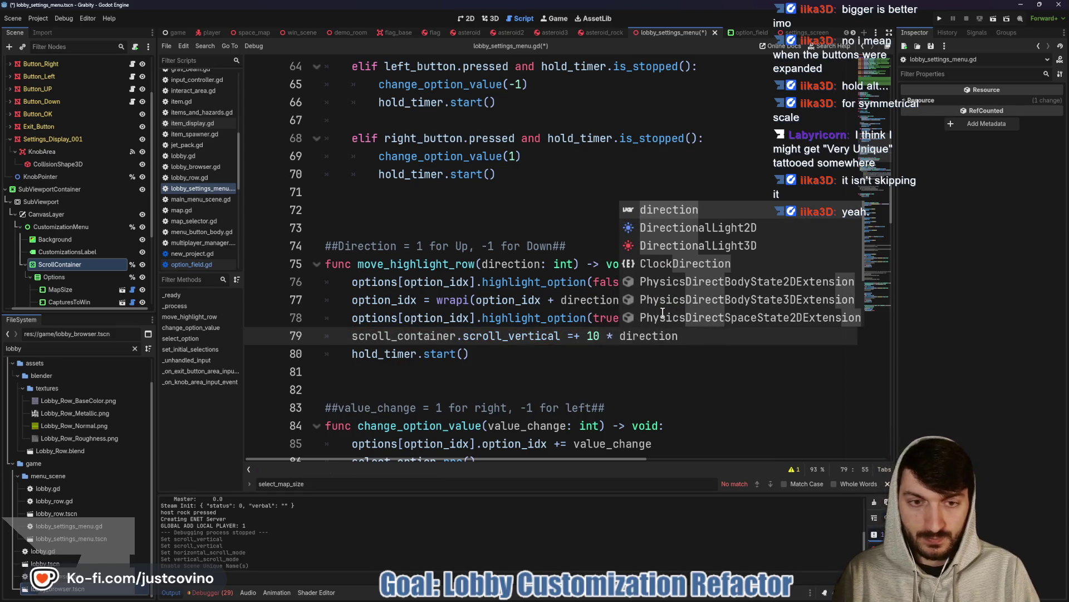
key(ctrl+s)
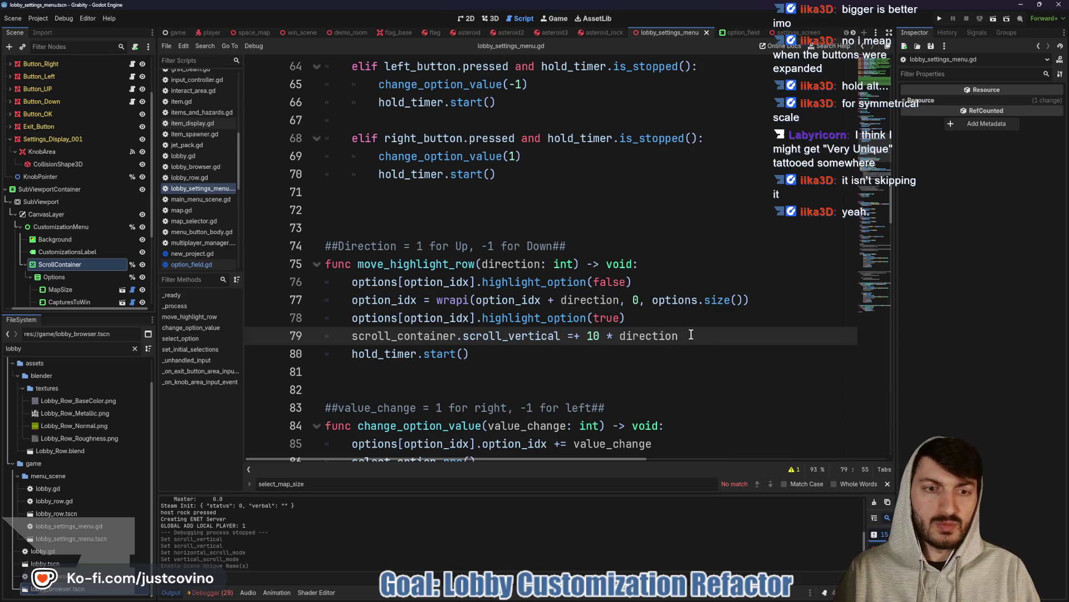
Correct the operator to '+=' so it reads scroll_vertical += 10 * direction, and save
click(579, 335)
key(BackSpace)
text(+=)
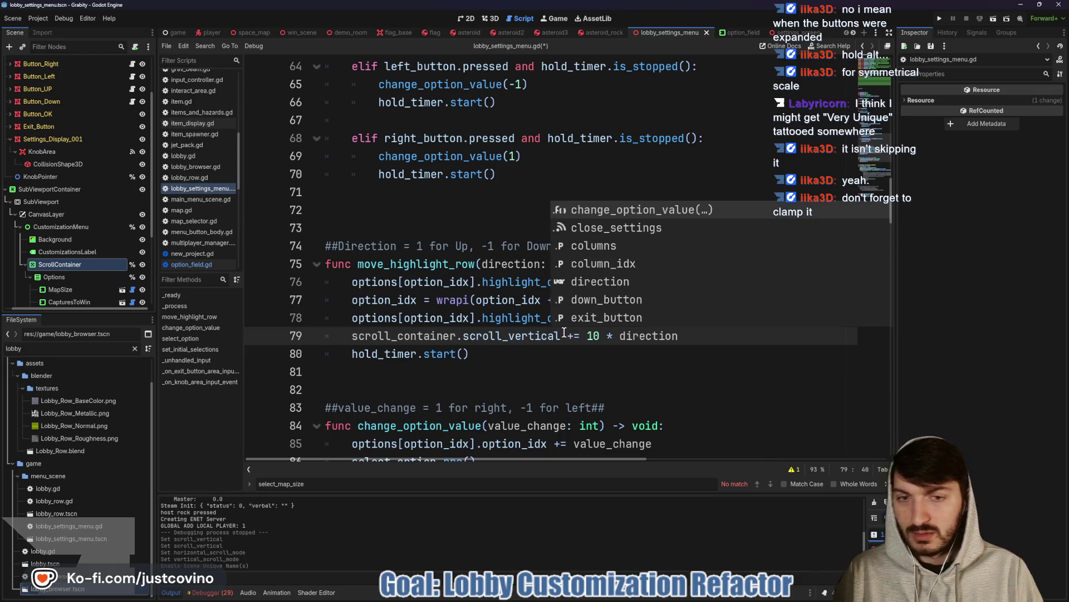
click(719, 341)
key(ctrl+s)
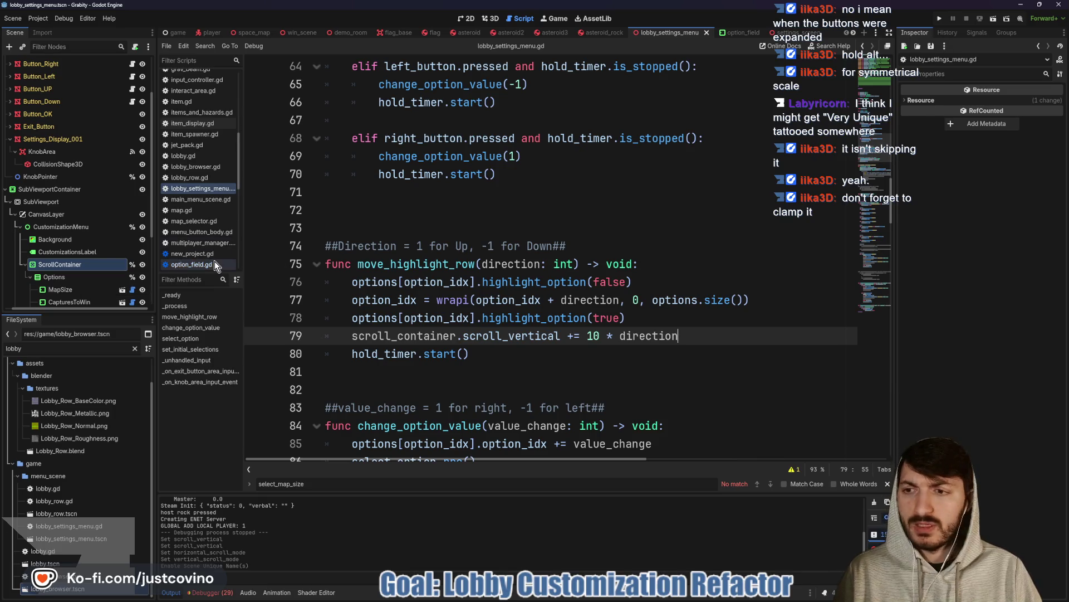
click(64, 267)
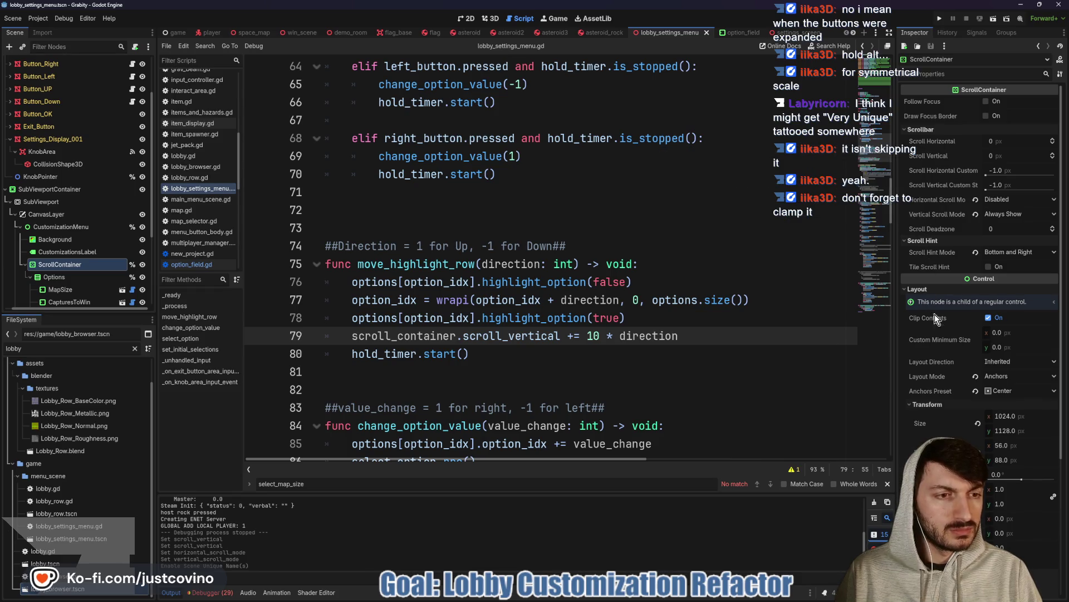
Browse the ScrollContainer's Inspector property groups, then run the project to test scrolling
scroll(921, 351, down, 5)
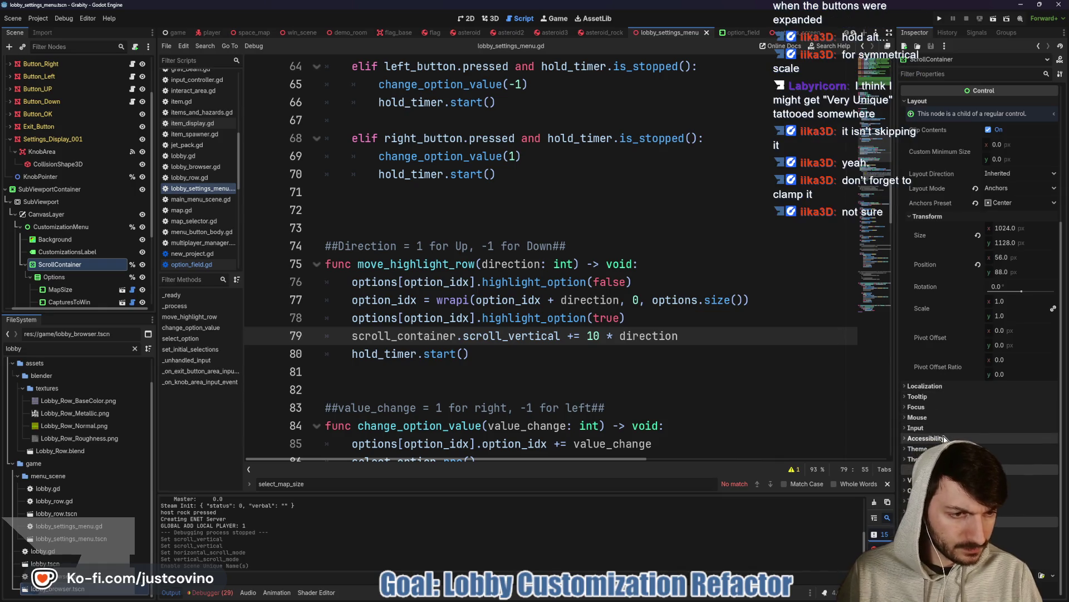
click(924, 458)
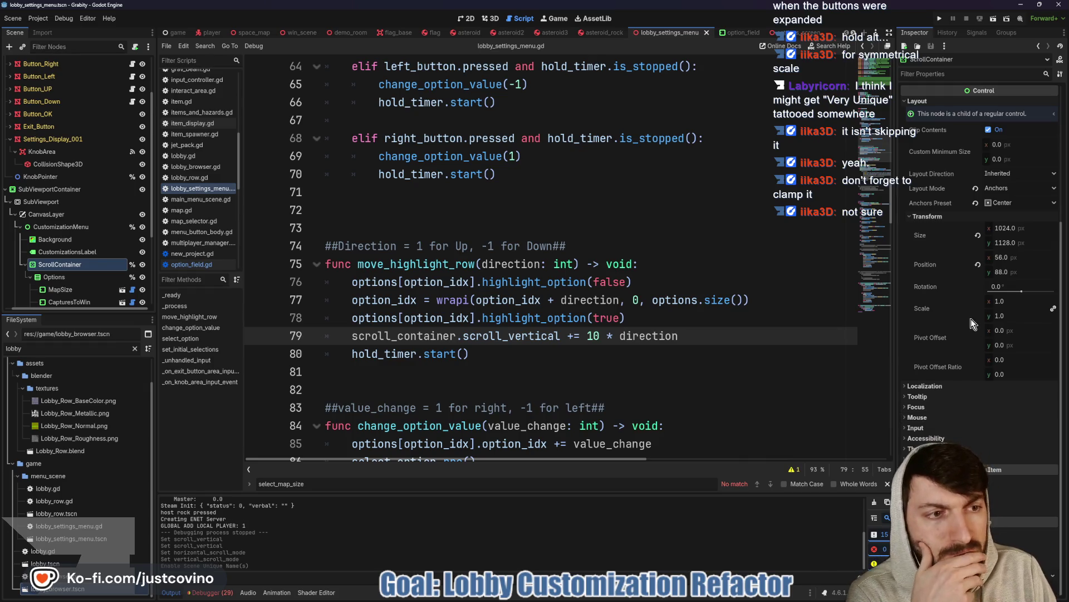
scroll(960, 299, up, 5)
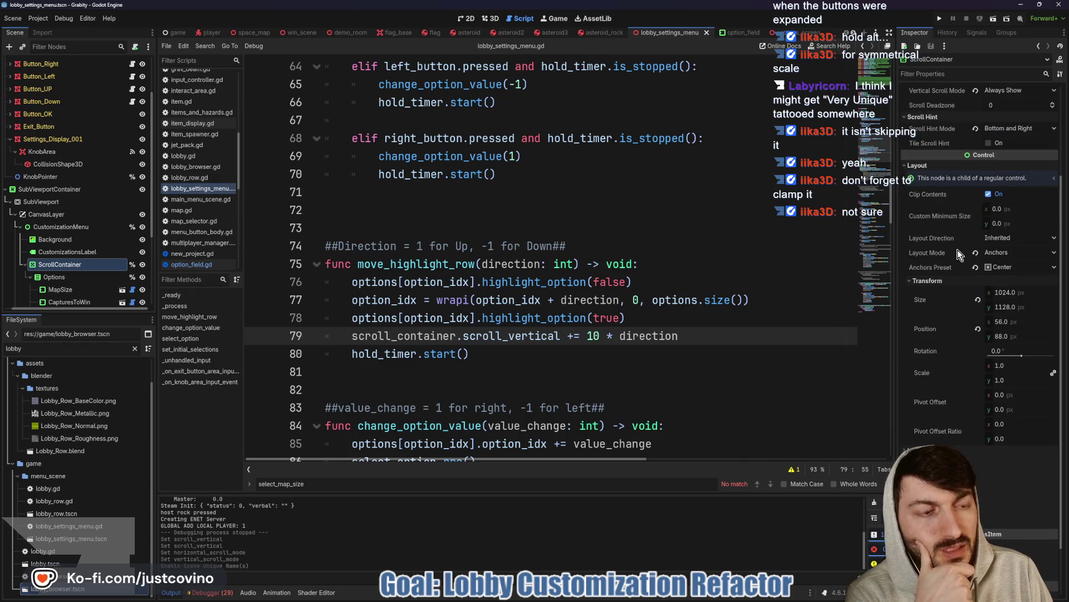
mouse_move(942, 265)
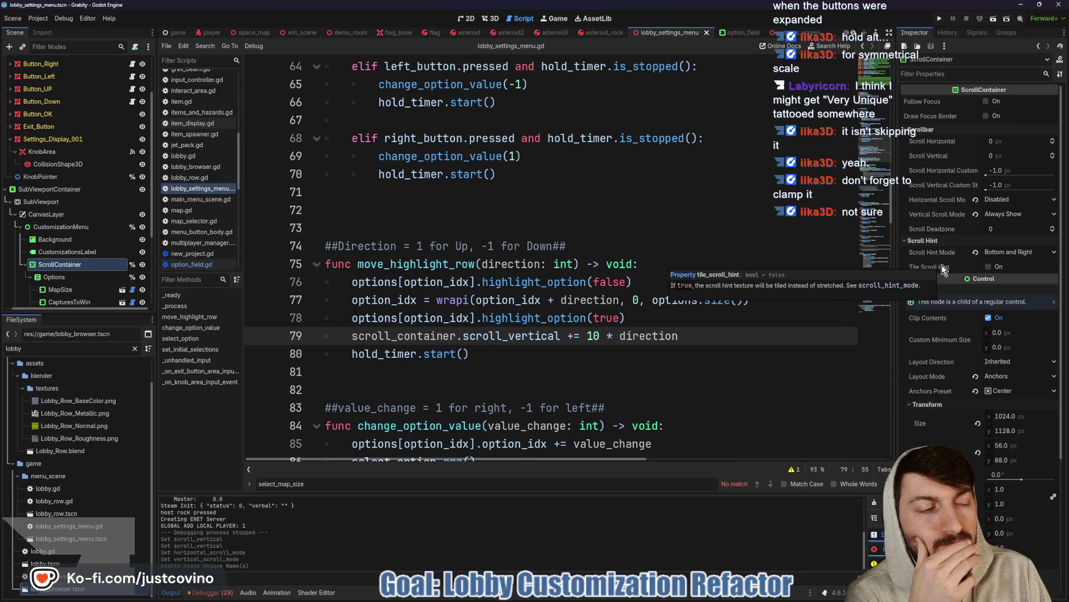
click(939, 19)
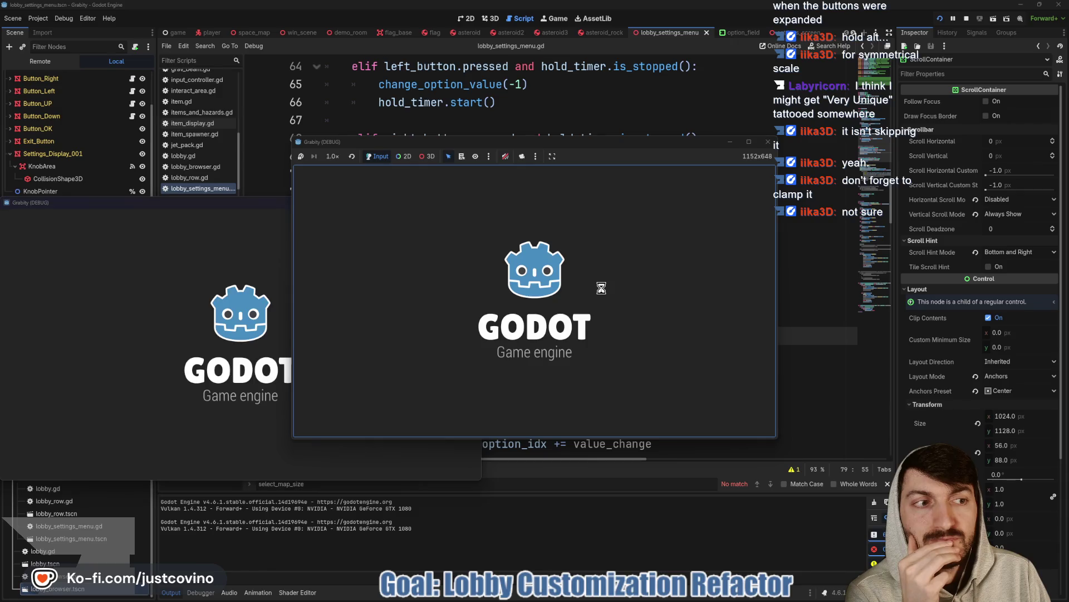
Host a lobby, move the Game Customizations highlight down and up through the rows, then stop the game
key(Return)
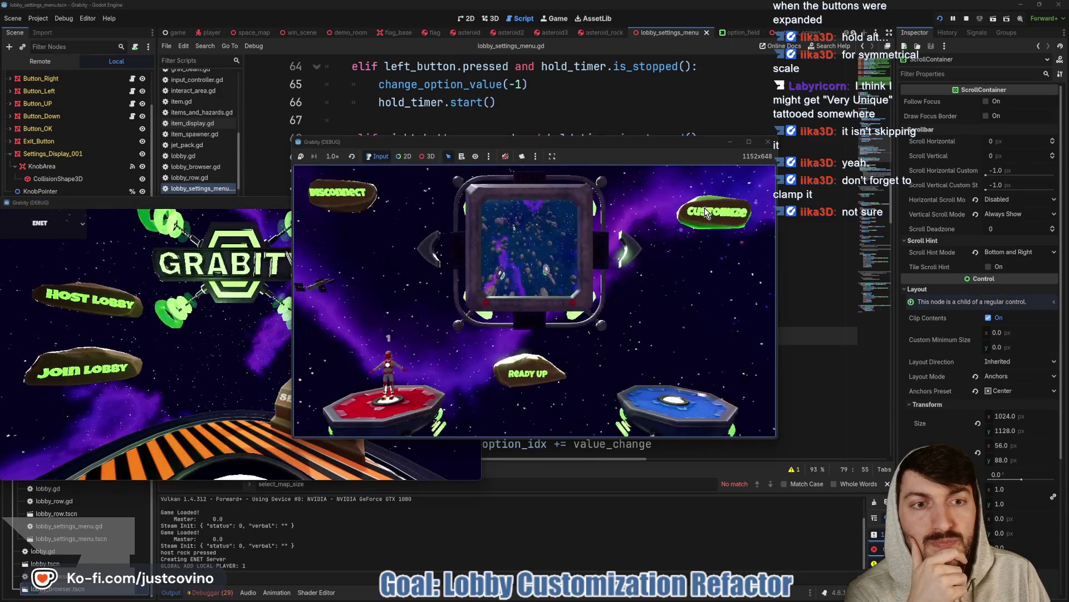
click(702, 210)
key(Down)
key(Down)
key(Down)
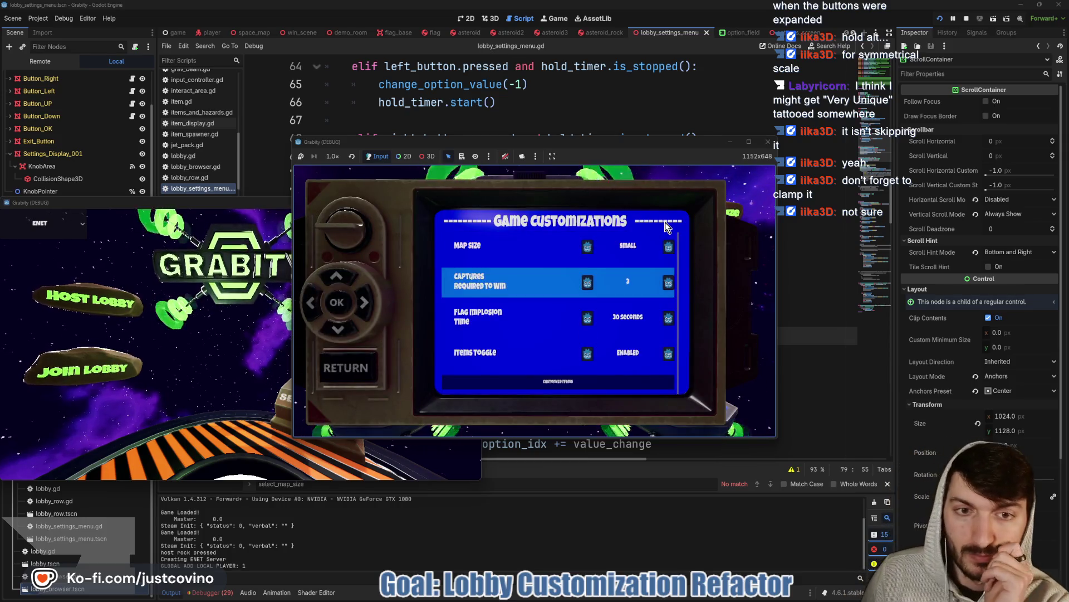
key(Down)
key(Down)
key(Down)
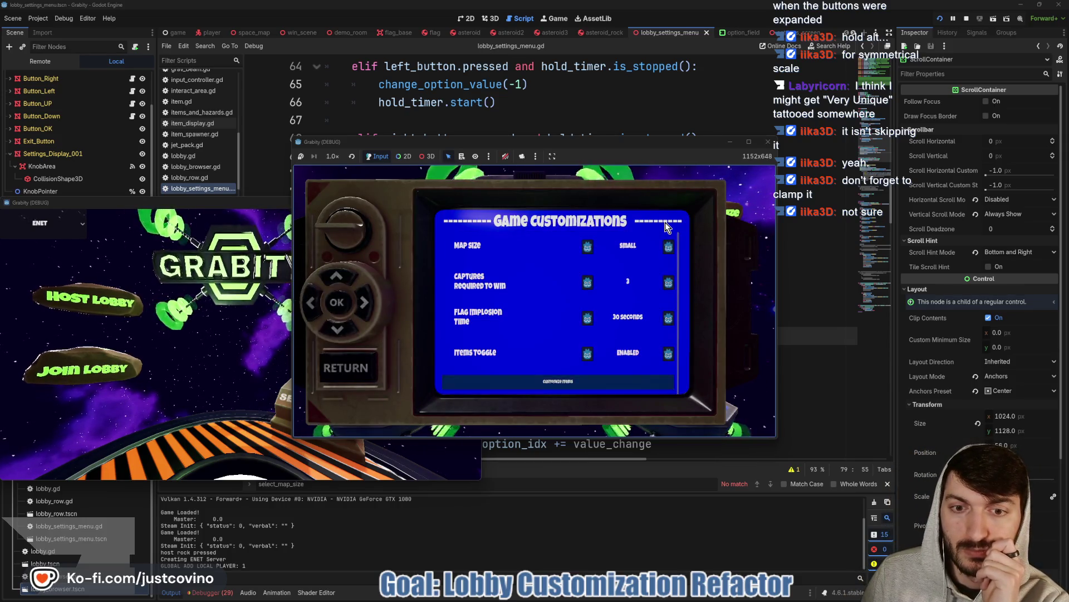
key(Down)
key(Down)
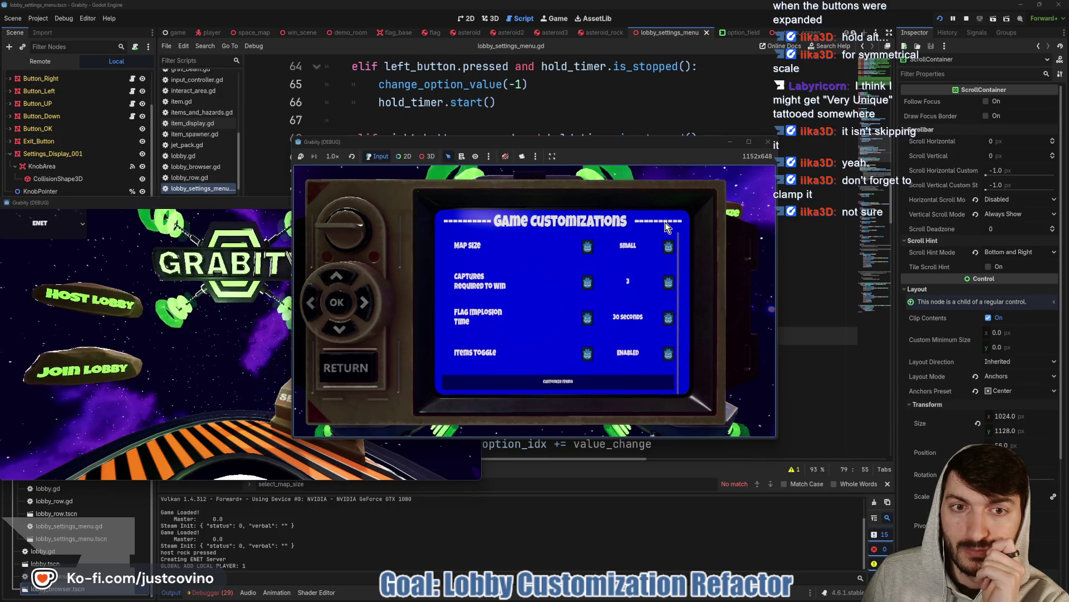
key(Up)
key(Up)
key(Up)
key(Up)
key(Down)
key(Down)
key(Down)
key(Down)
key(Down)
key(Down)
key(Down)
key(Down)
key(Down)
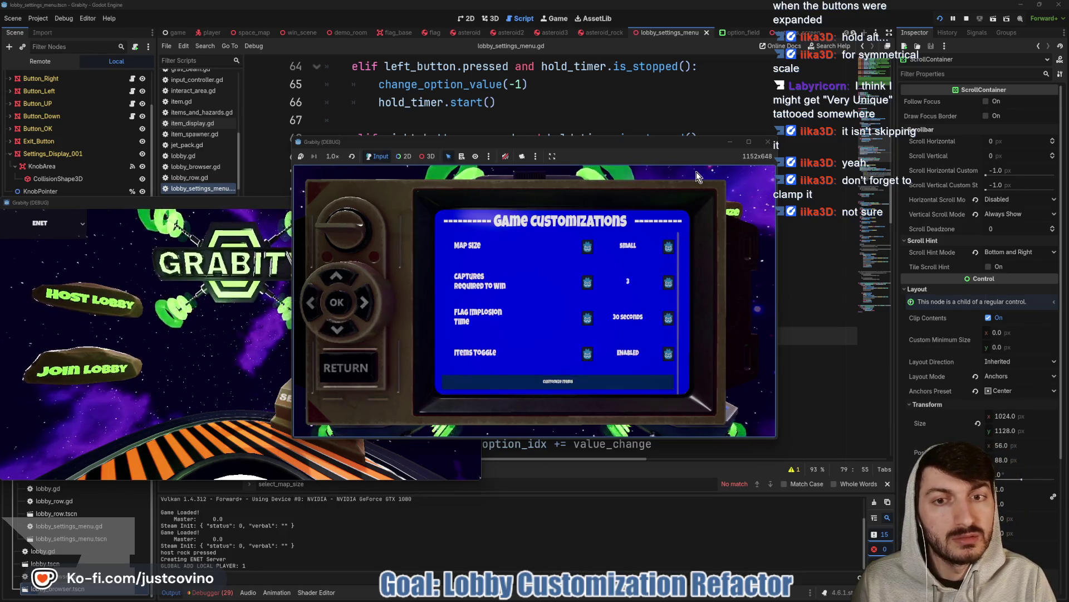
click(969, 19)
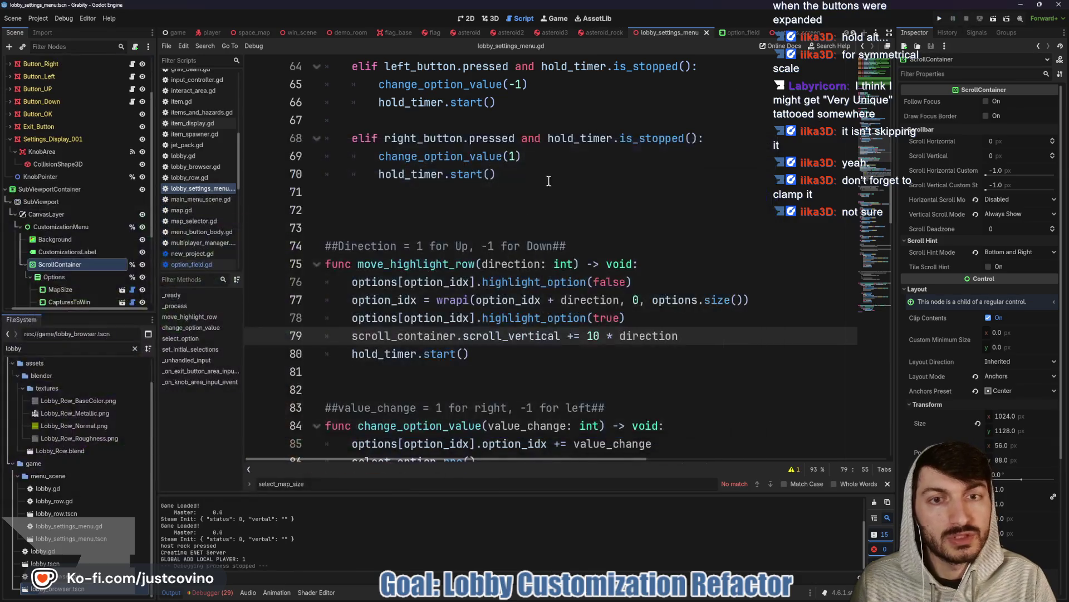
Change line 79's scroll step to 100 * direction and relaunch the game
click(601, 335)
text(0)
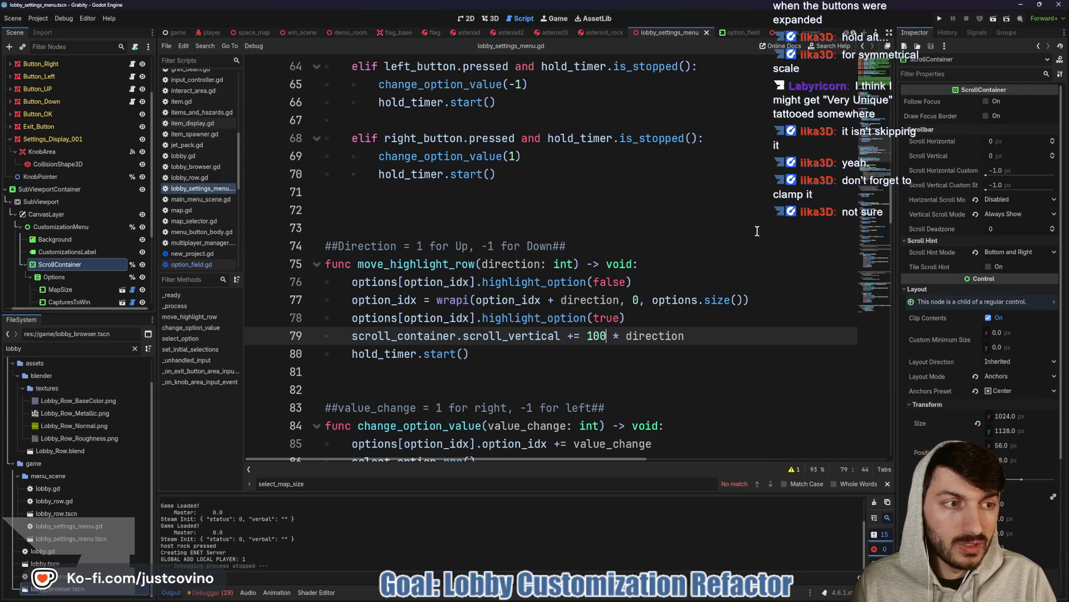
click(941, 19)
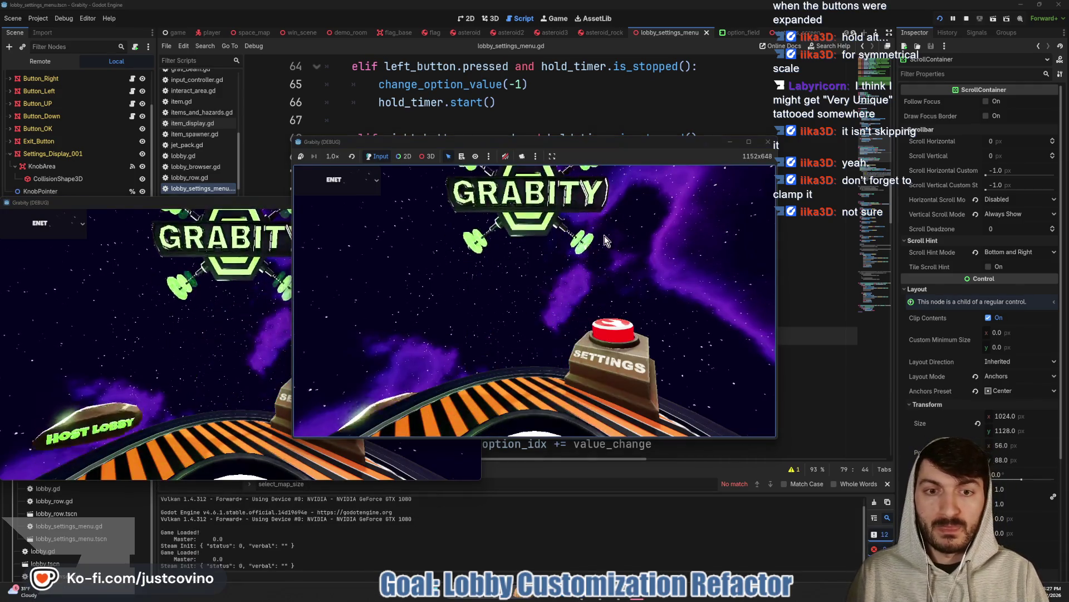
Host a lobby, cycle the Game Customizations highlight through every row, then close the game with F8
click(385, 259)
click(523, 243)
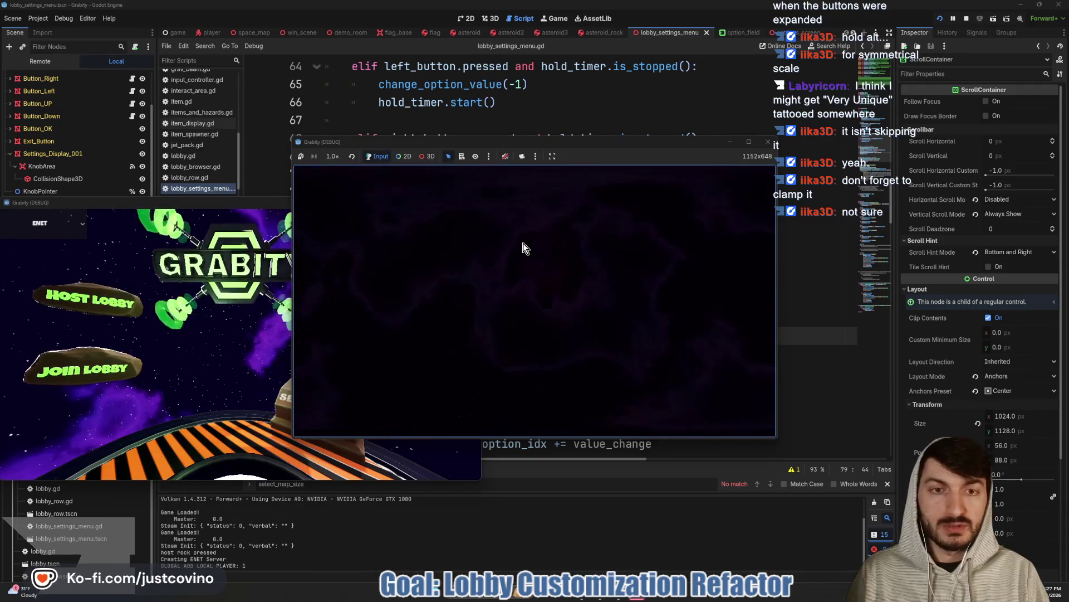
click(706, 218)
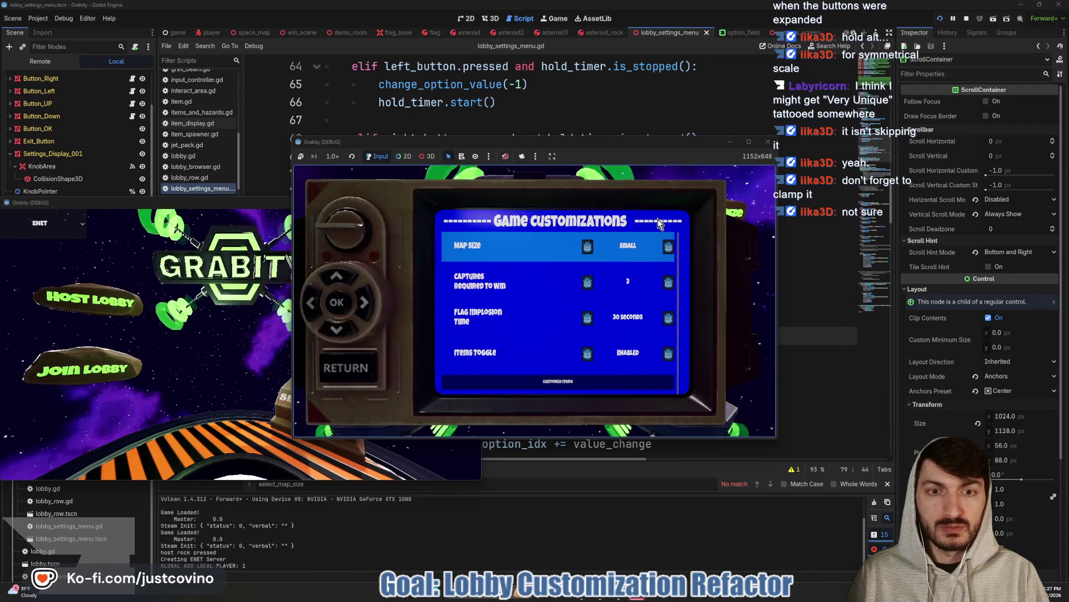
key(Down)
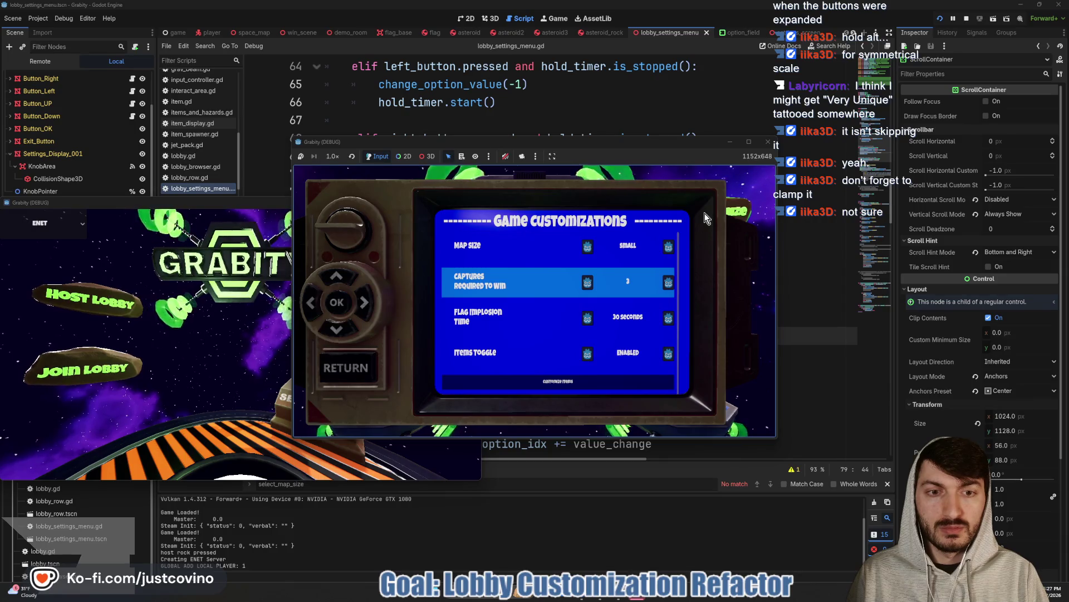
key(Down)
key(Down)
key(Down)
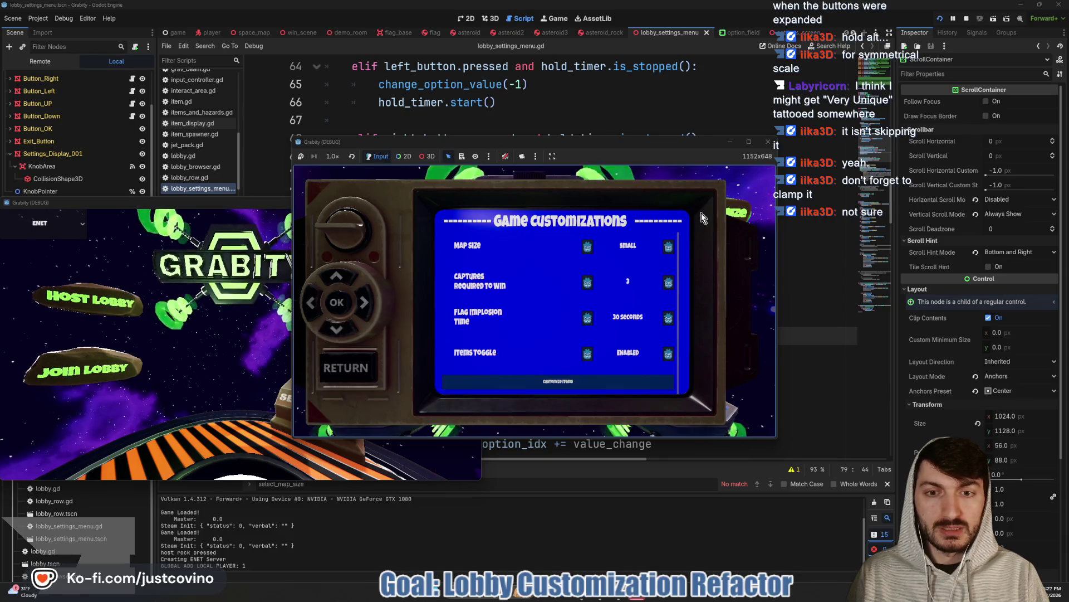
key(Down)
key(Down)
key(Down)
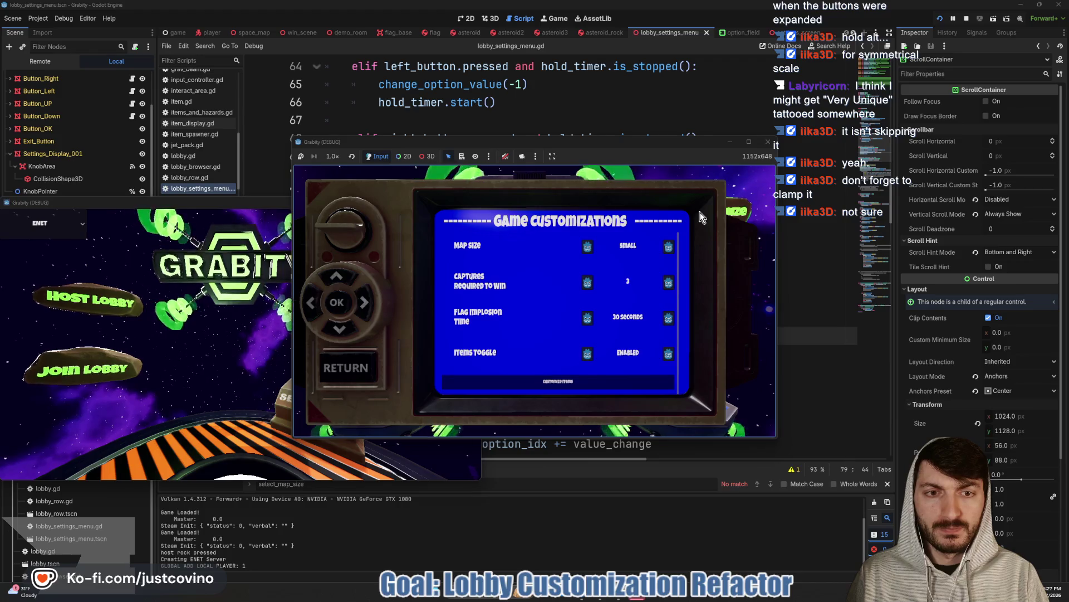
key(Down)
key(Down)
key(Down)
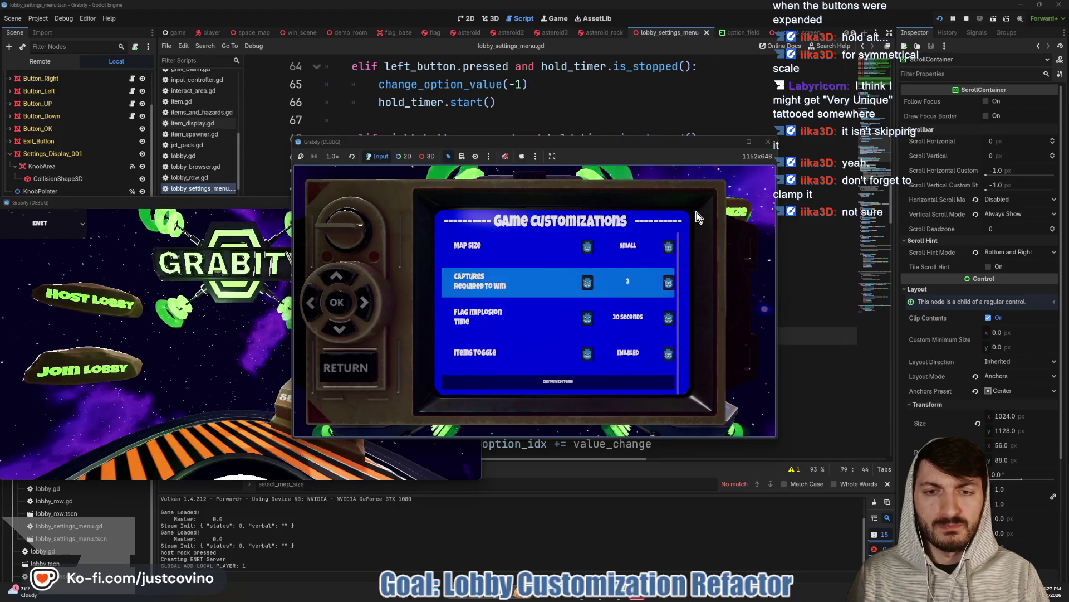
key(Up)
key(Up)
key(Up)
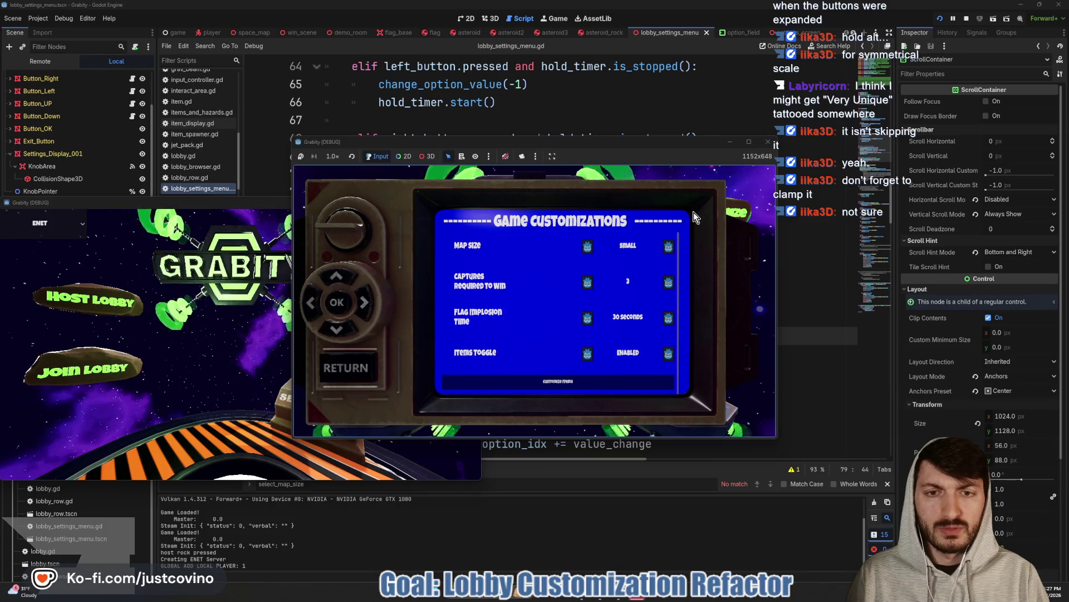
key(Down)
key(Down)
key(Down)
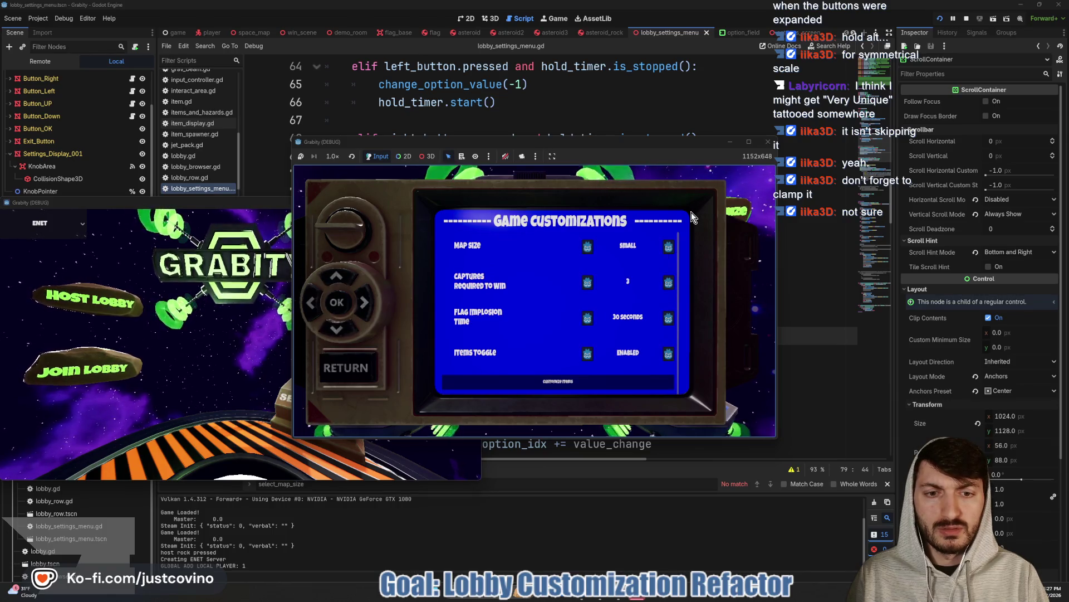
key(F8)
Place the caret inside scroll_vertical on line 79 of lobby_settings_menu.gd
click(827, 303)
click(496, 337)
mouse_move(496, 340)
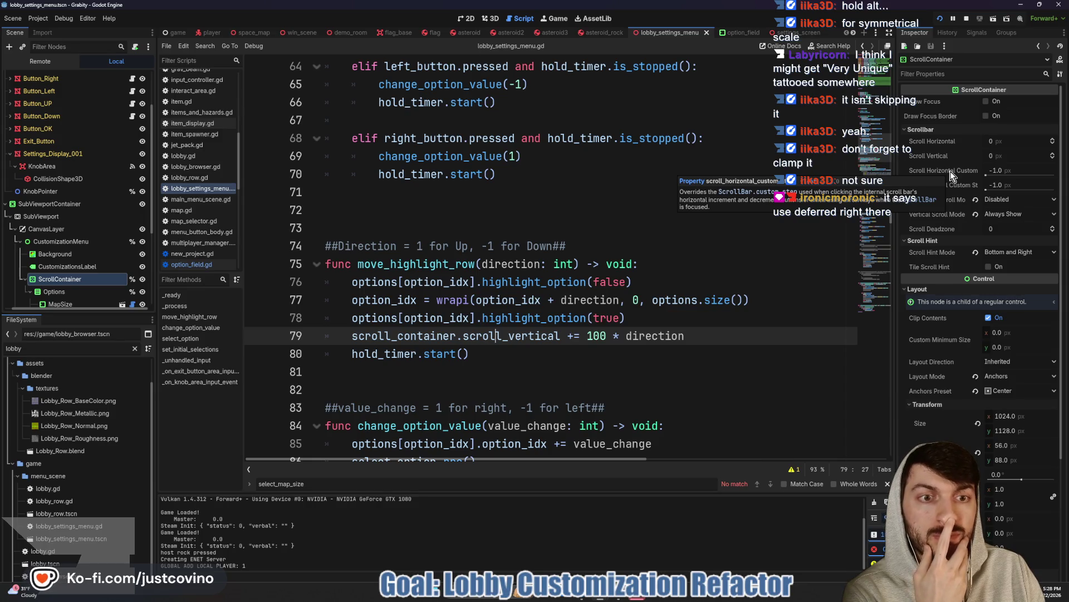
mouse_move(956, 185)
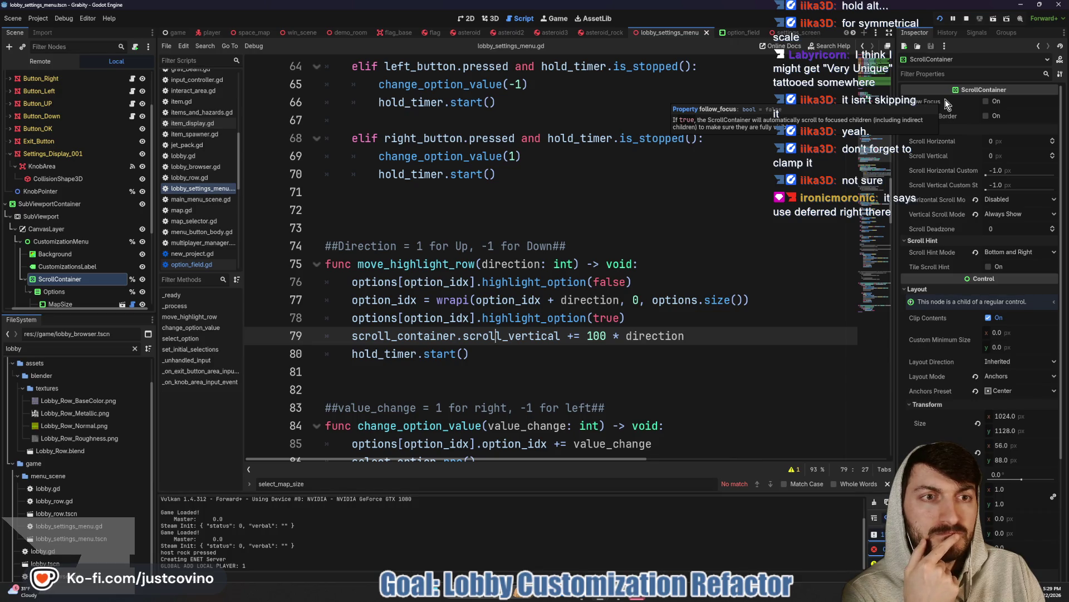
Enable Follow Focus on ScrollContainer, run with F6, reopen Game Customizations, then return to the script
click(987, 101)
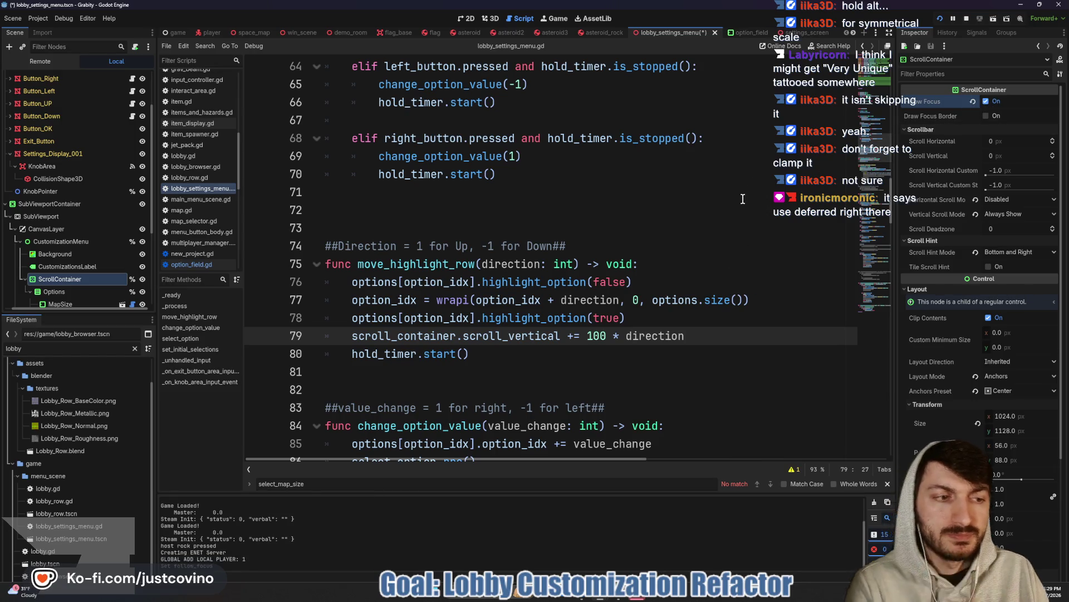
key(F6)
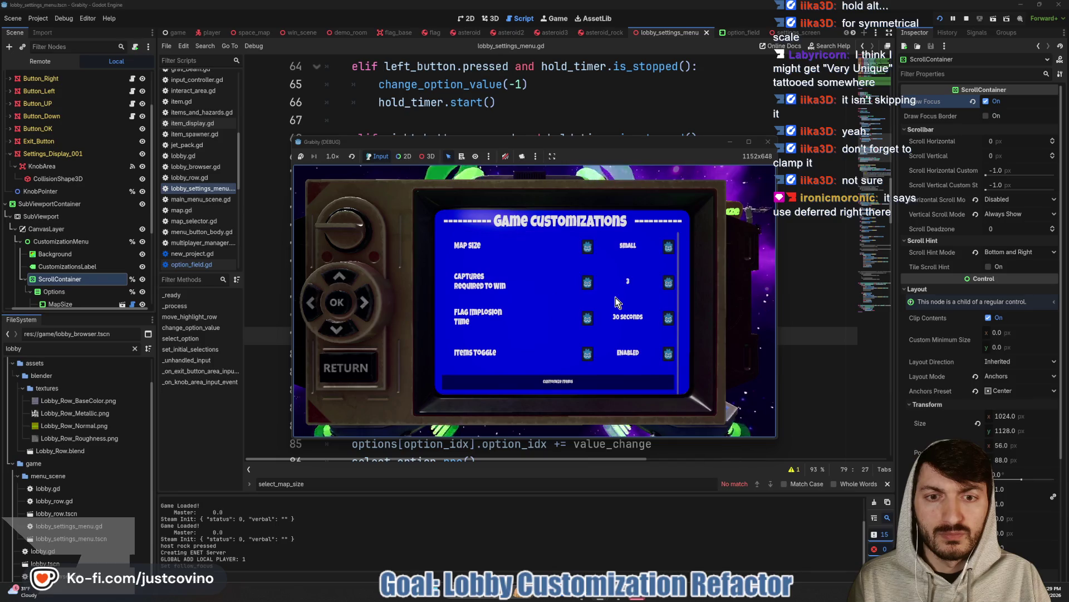
key(Return)
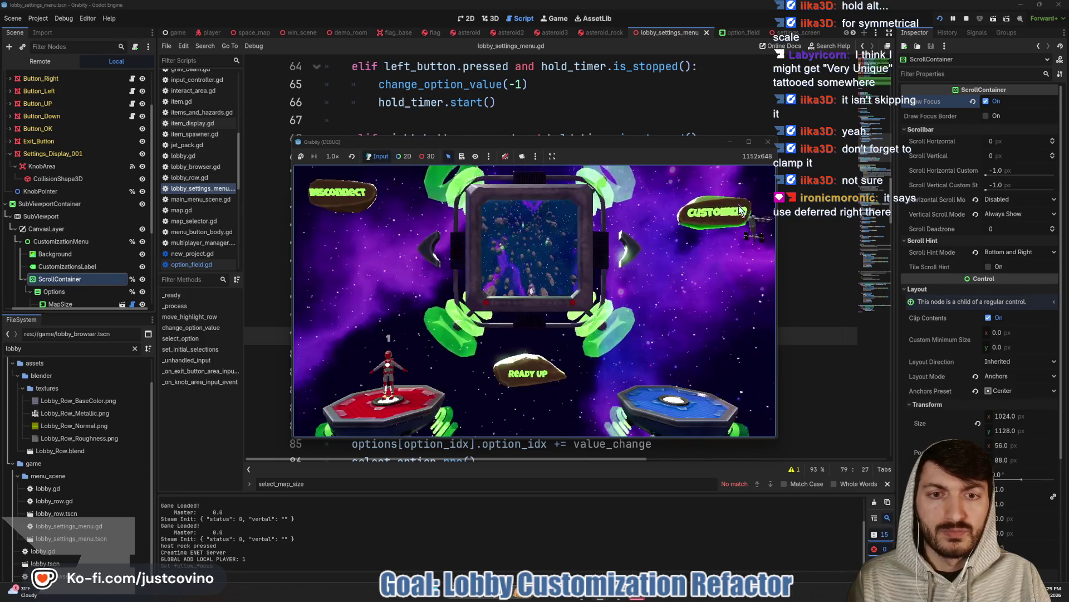
click(687, 226)
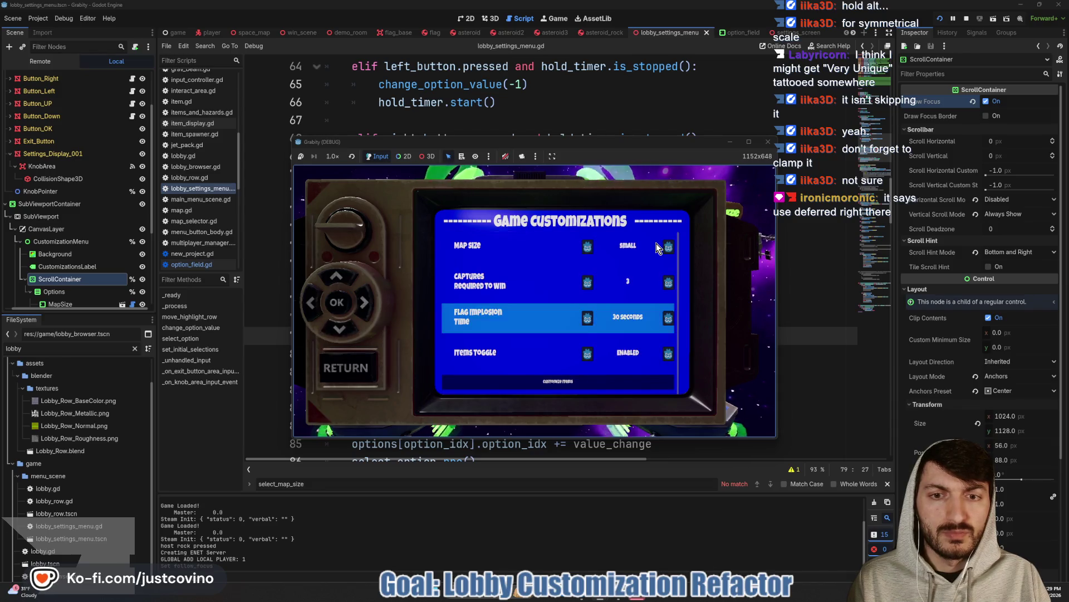
click(809, 242)
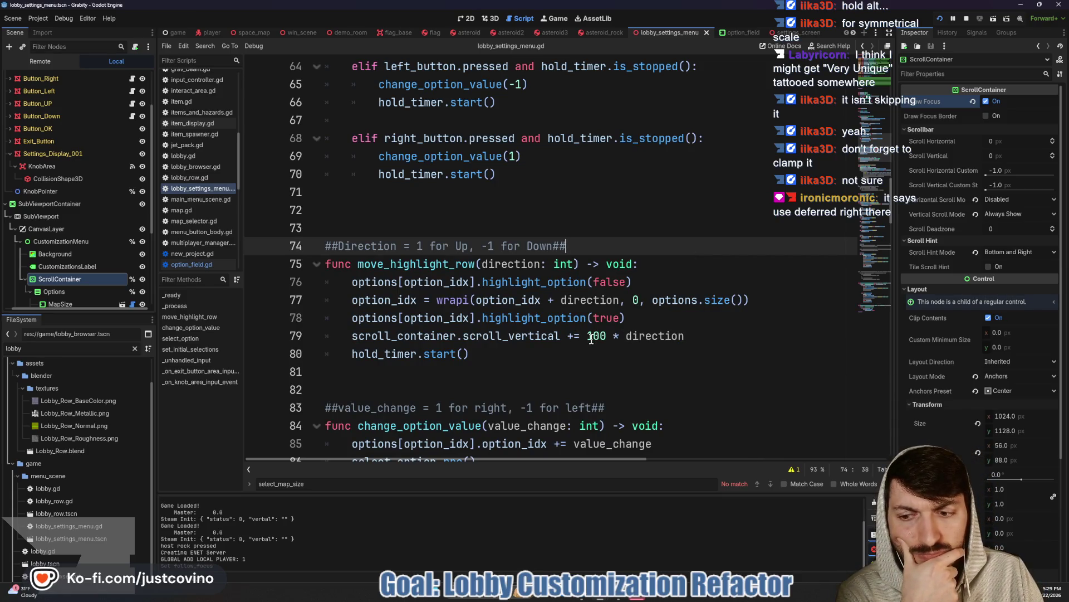
Add a print(scroll_container.scroll_vertical) line after line 79, then run the game and move the highlight down
click(706, 339)
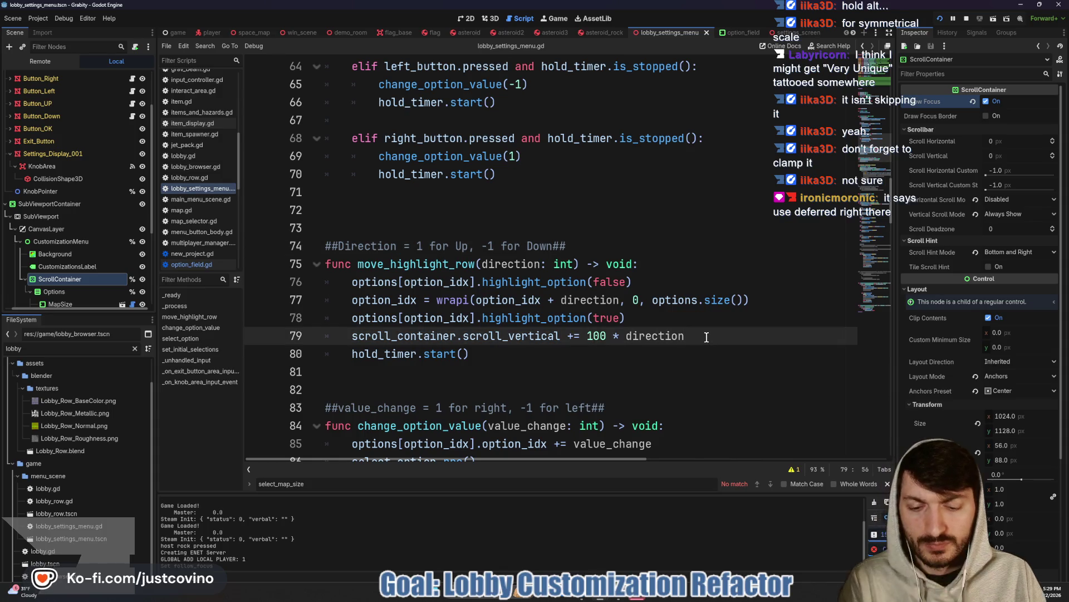
key(Return)
text(print(scr)
key(Return)
text(.scroll_ver)
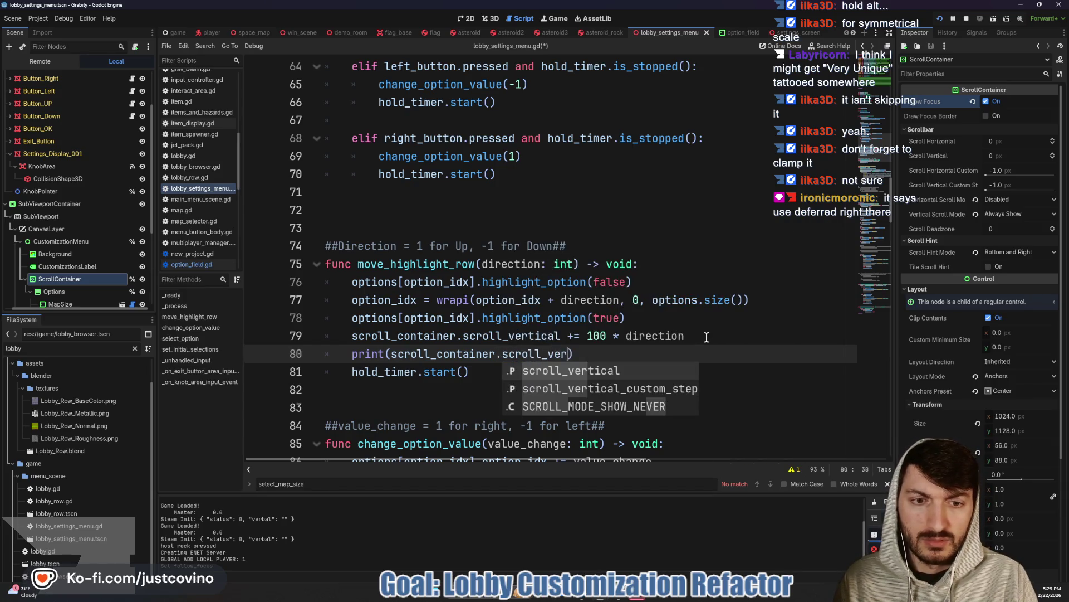
key(Return)
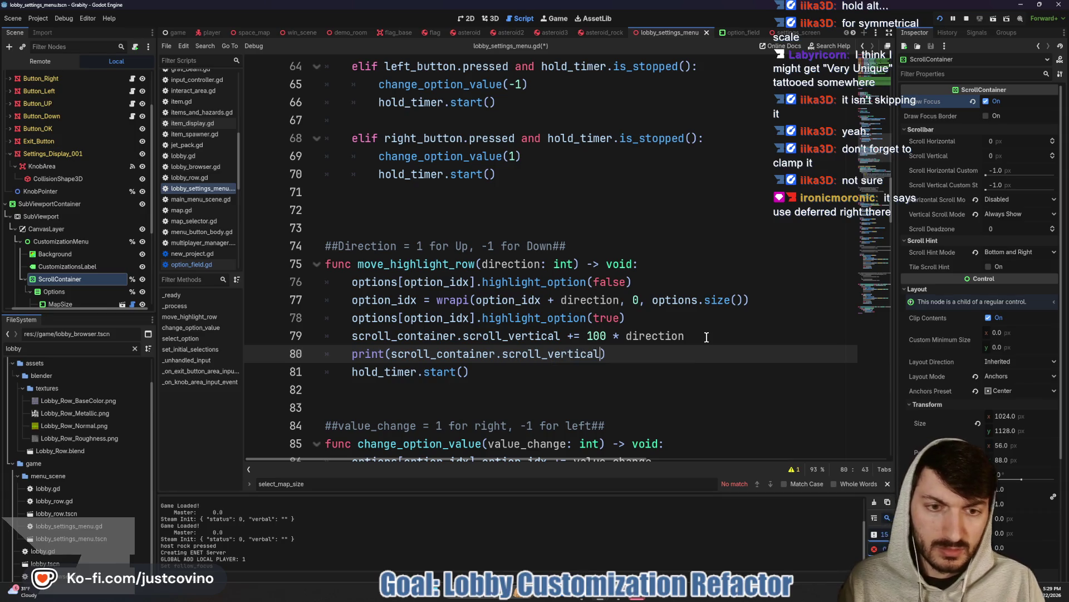
key(F6)
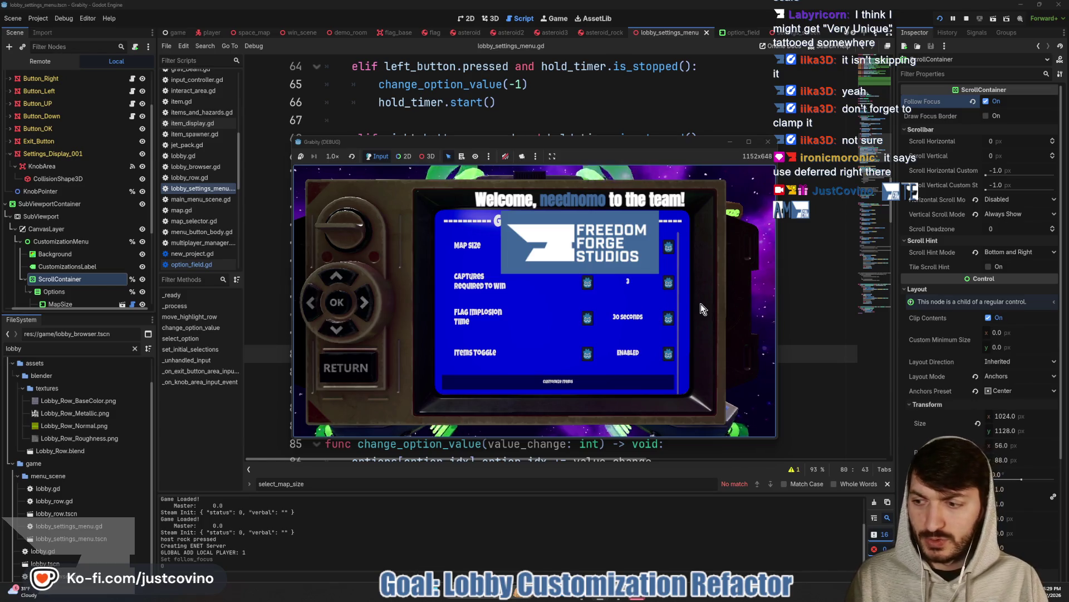
key(Down)
key(Down)
key(Down)
key(Down)
key(Down)
key(Down)
key(Down)
key(Down)
key(Down)
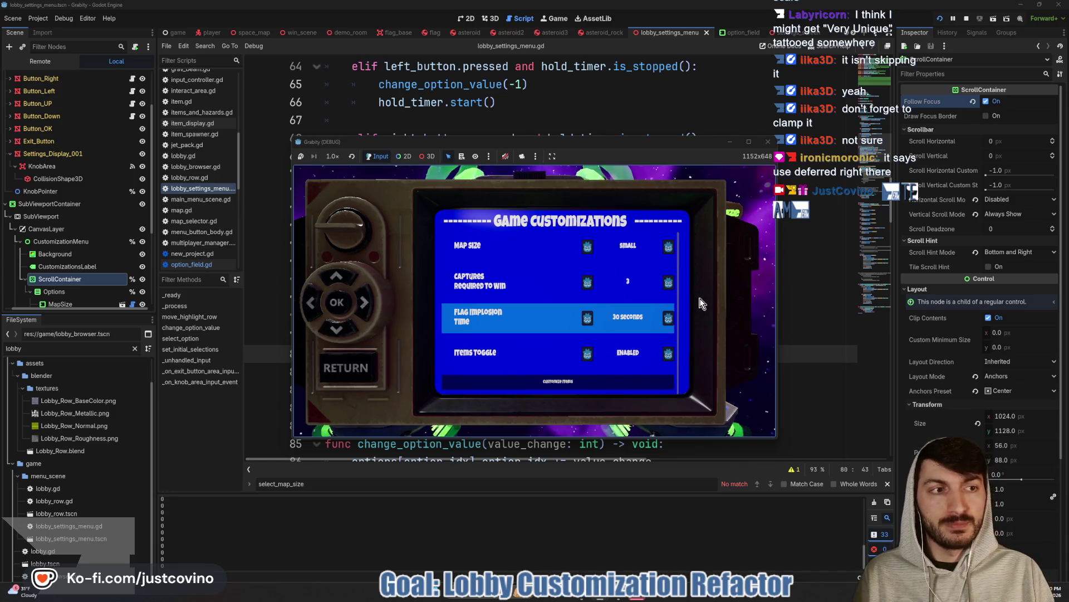
Set the ScrollContainer's vertical scroll custom step to 1.0, save, and test-run the menu scrolling
click(813, 253)
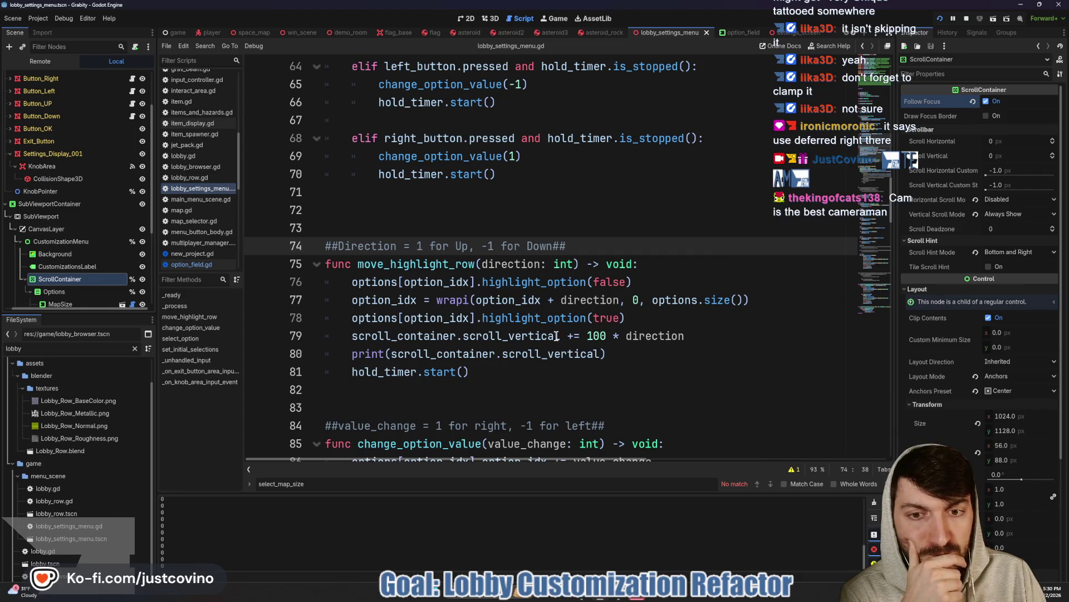
mouse_move(936, 164)
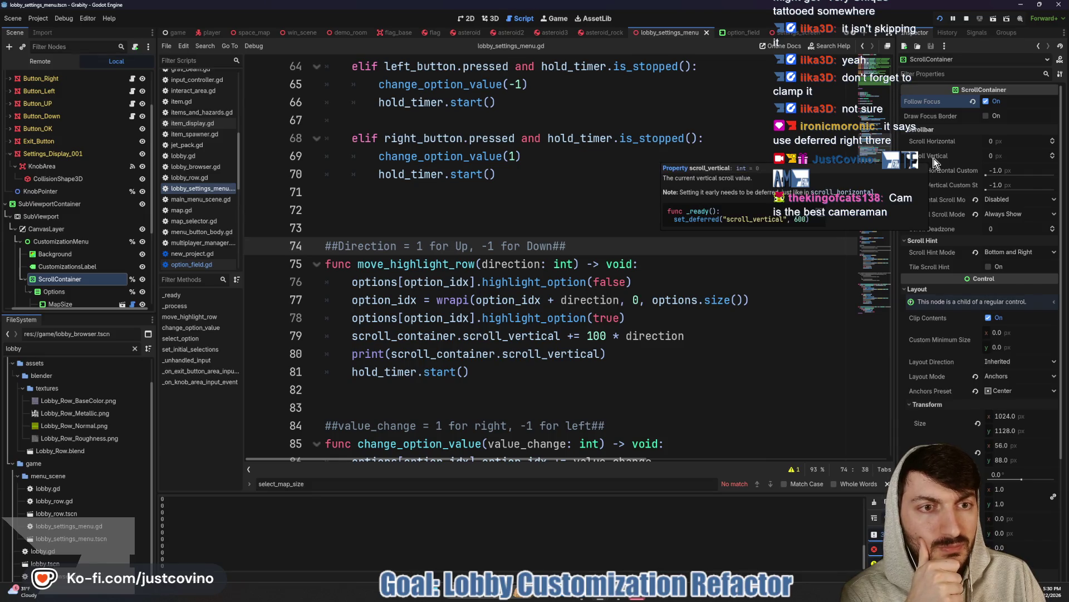
click(1001, 185)
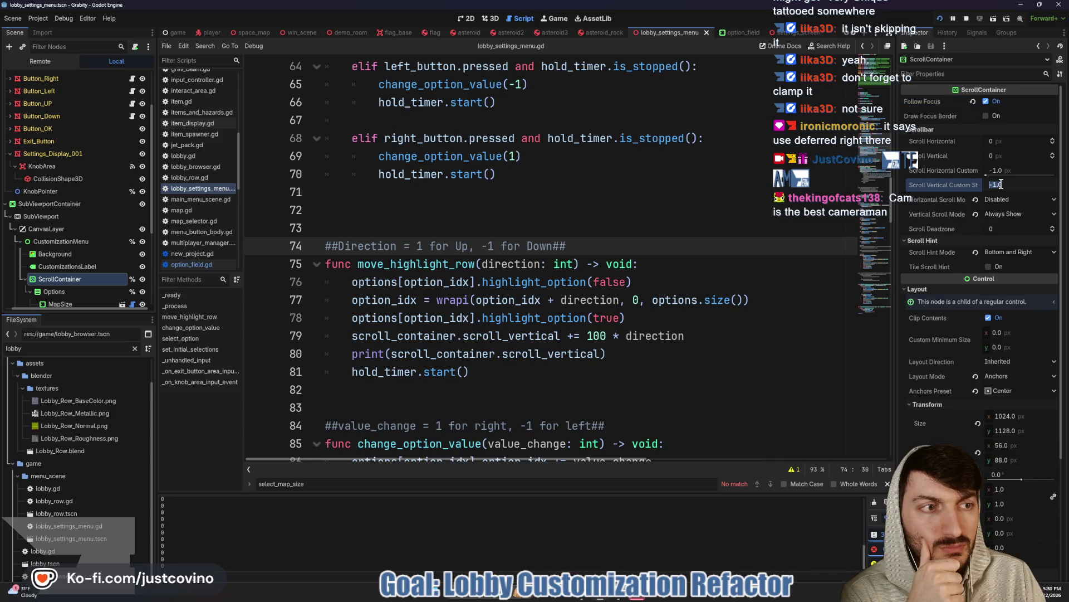
text(1)
key(Return)
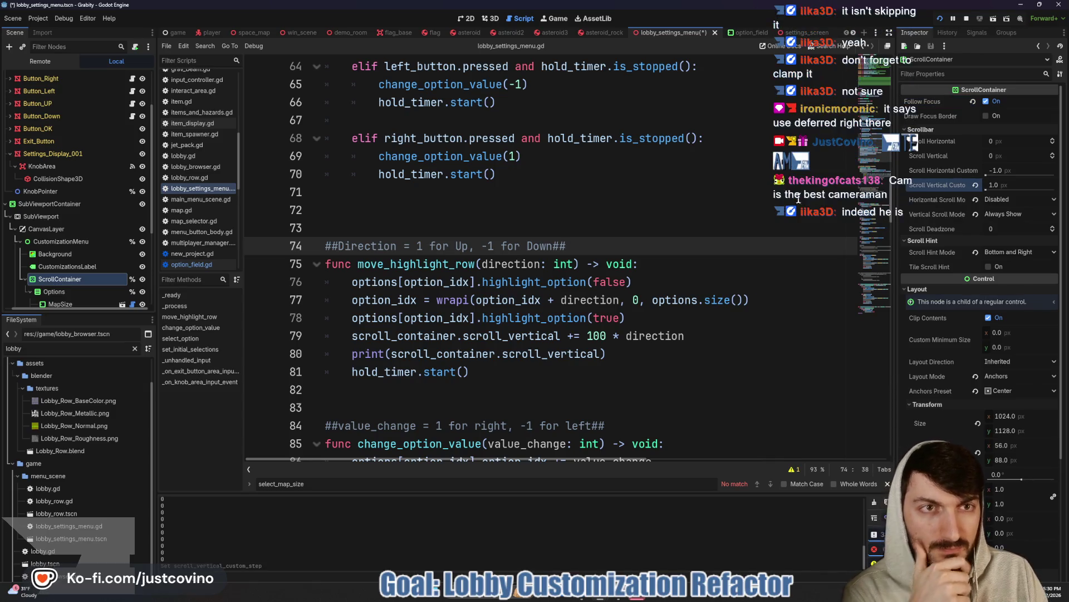
key(ctrl+s)
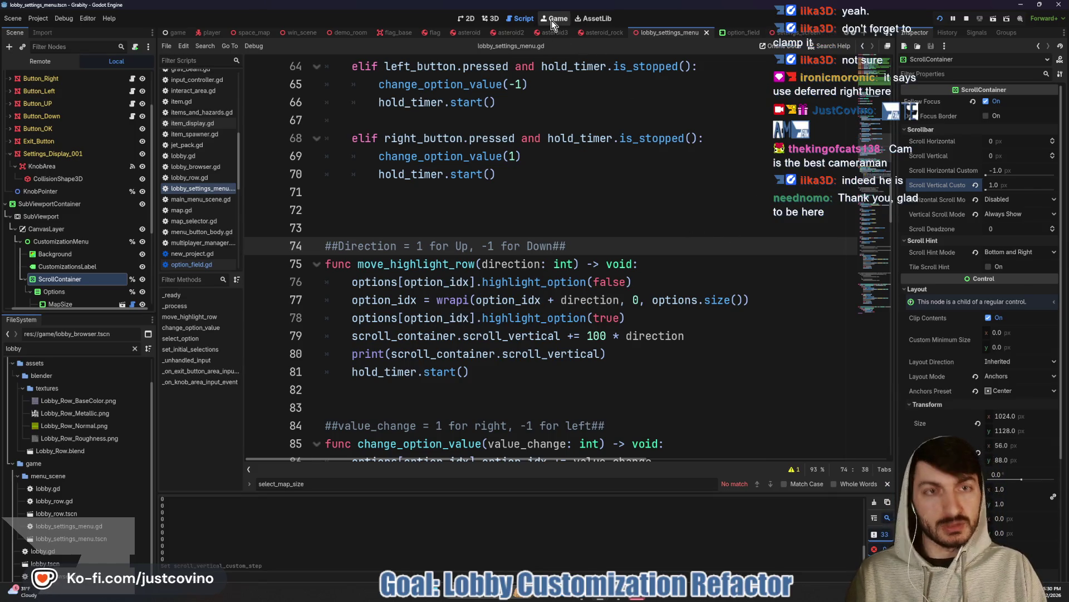
key(F6)
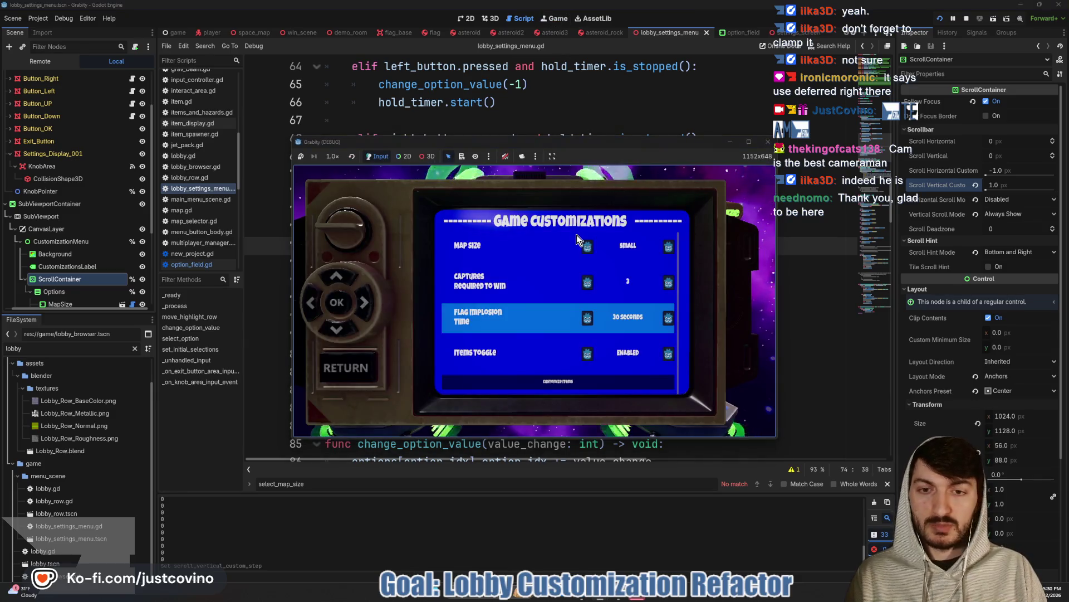
key(Down)
key(Down)
key(Down)
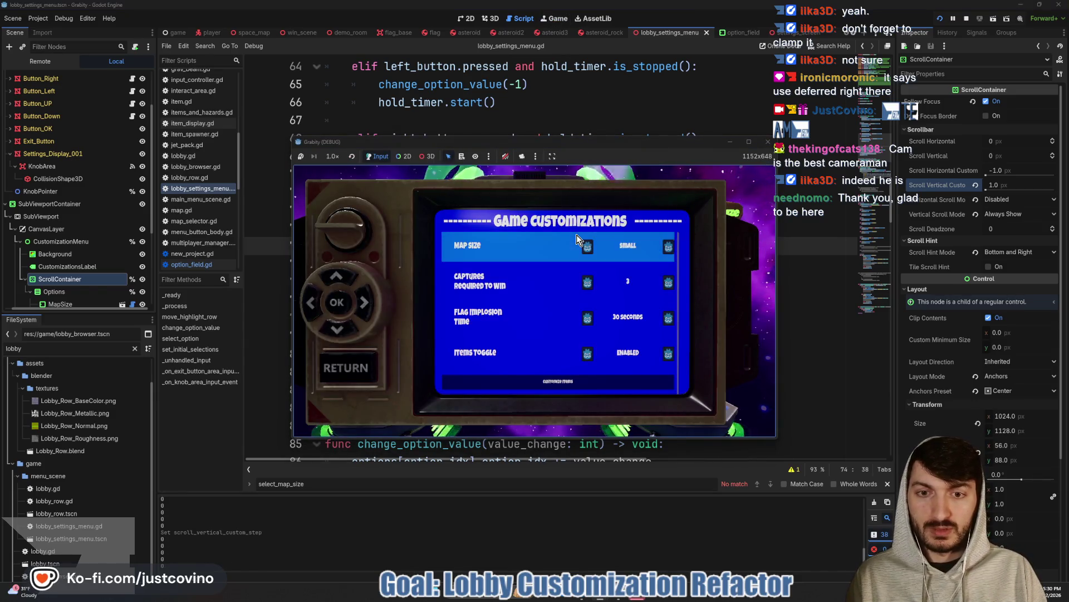
key(Down)
key(Down)
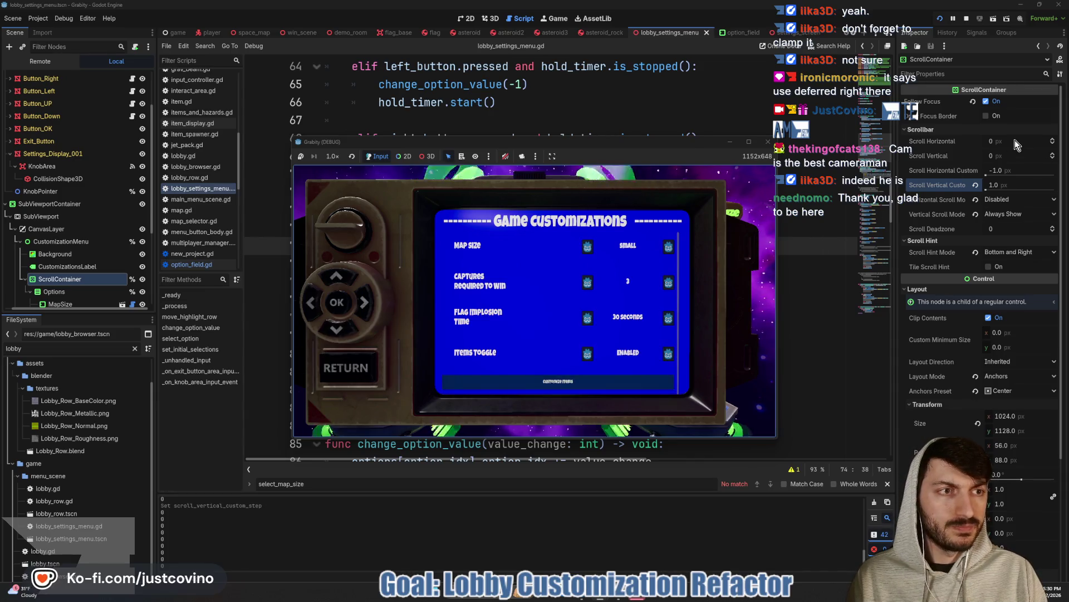
Zero the container's horizontal and vertical scroll values, turn off Follow Focus, and save
click(1014, 140)
click(1009, 154)
key(Return)
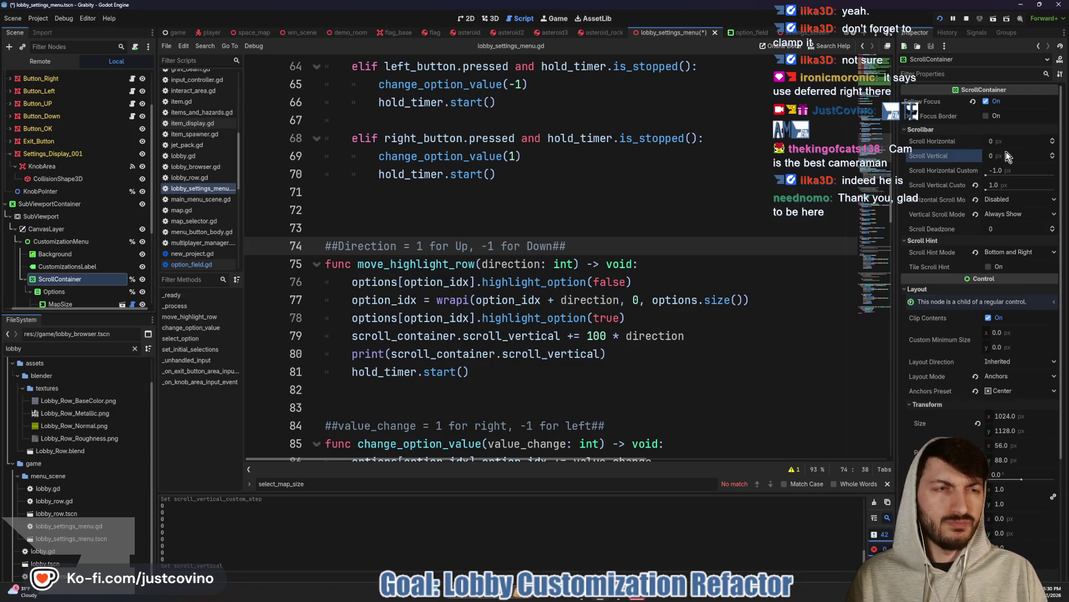
click(987, 101)
key(ctrl+s)
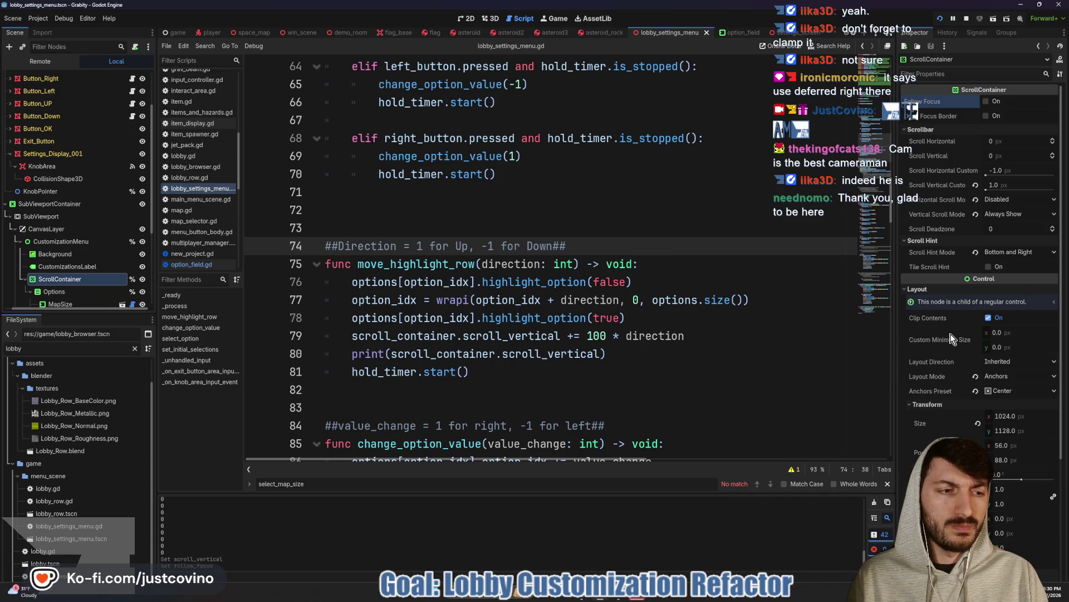
Give the container a Custom Minimum Size height of 1200 and save the scene
click(1009, 351)
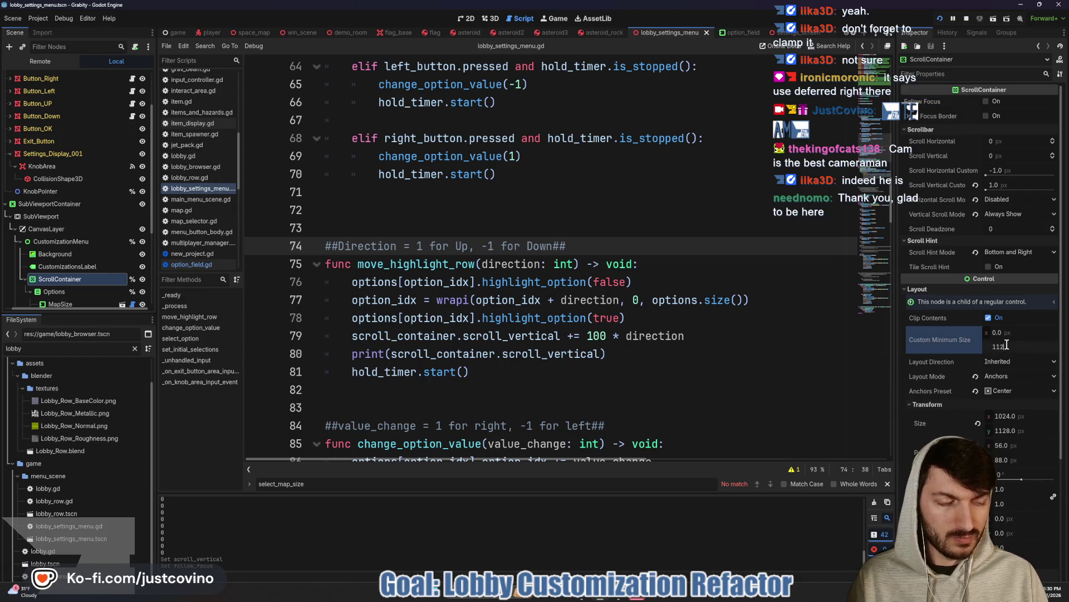
text(200)
key(Return)
key(ctrl+s)
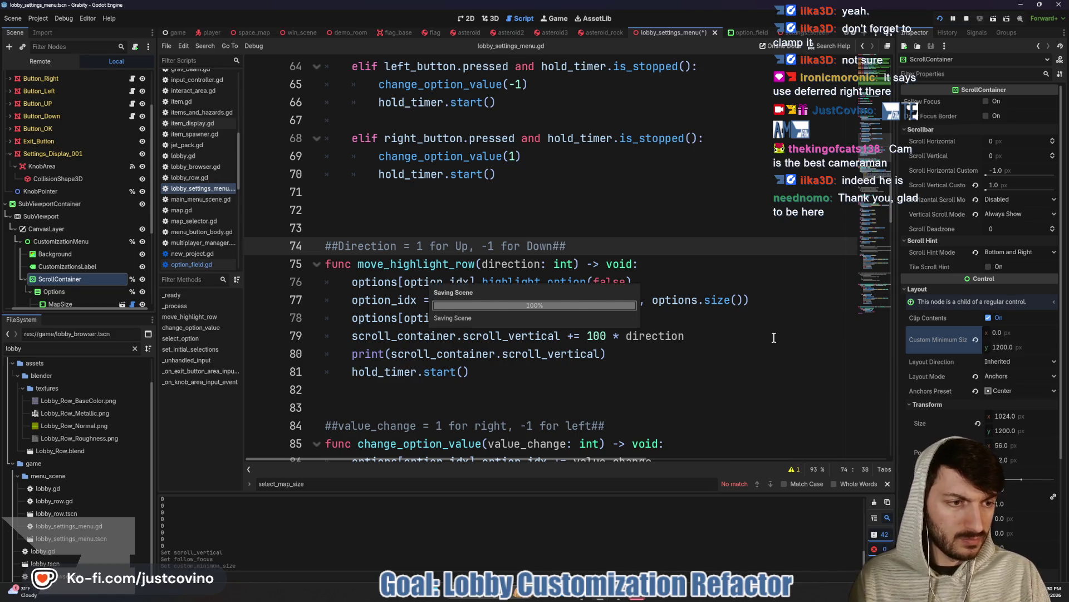
scroll(861, 367, down, 1)
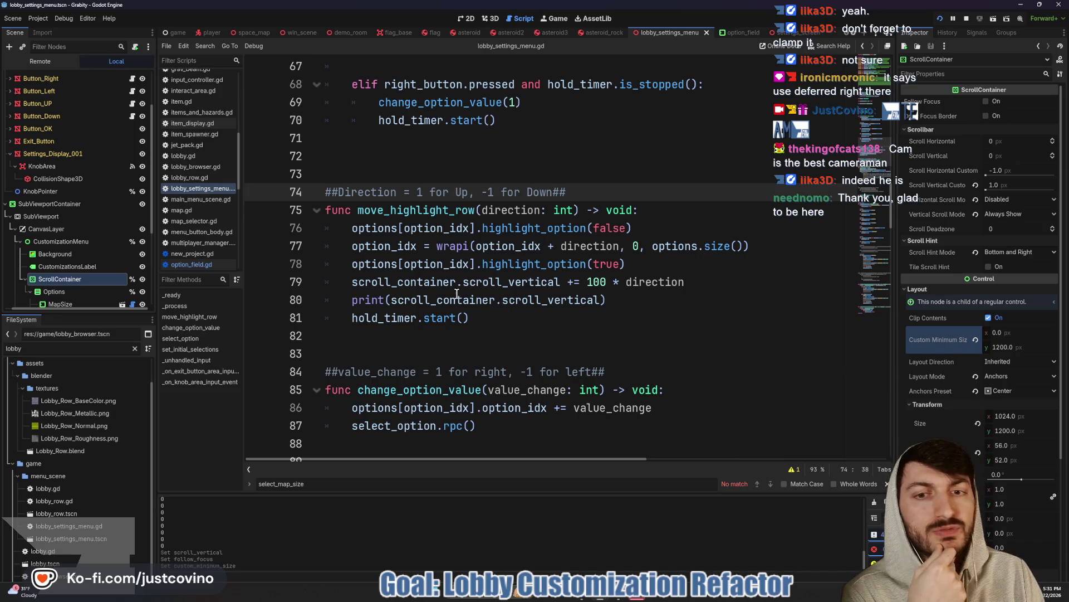
Switch to the 2D view and pan to show the 1024×1200 ScrollContainer over the menu
mouse_move(538, 282)
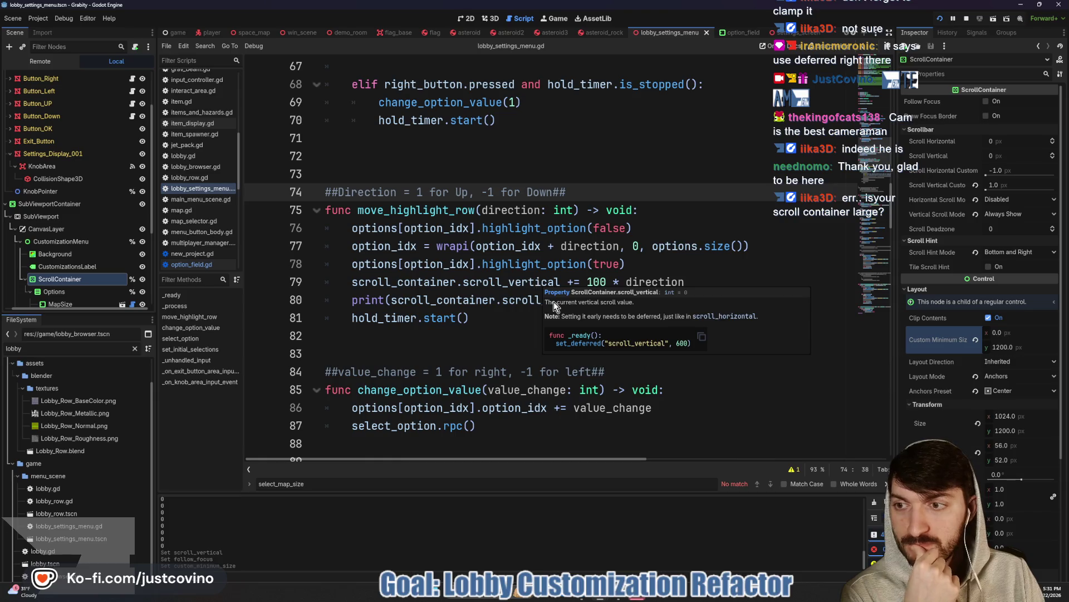
key(ctrl+F1)
mouse_move(726, 340)
mouse_down()
mouse_move(746, 235)
mouse_move(733, 342)
mouse_up()
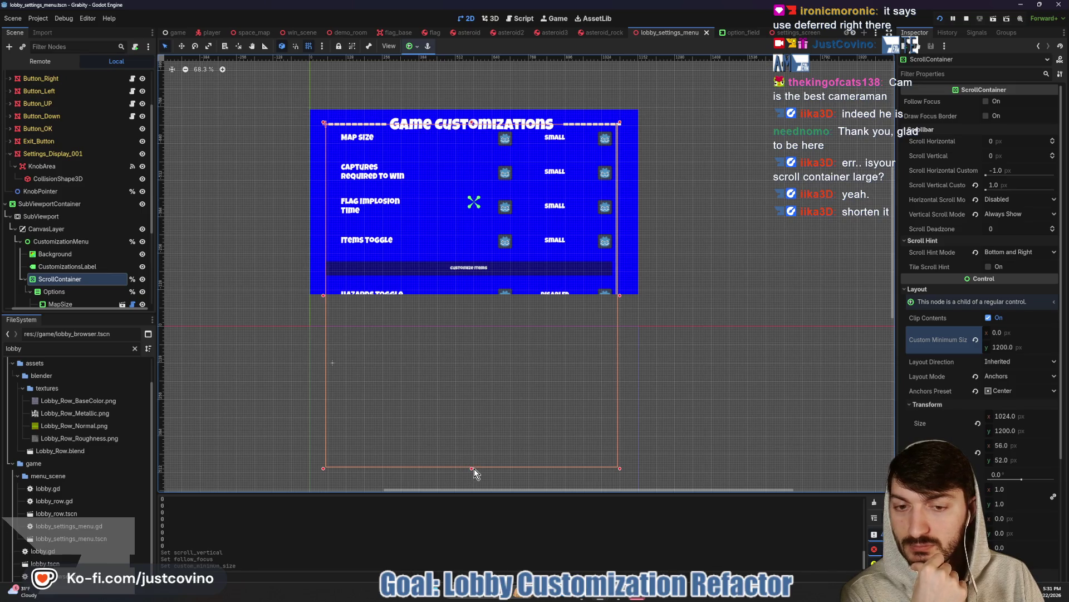
Experiment with the container's minimum height, trying 1000 and then 800
drag(472, 473, 475, 408)
drag(1019, 351, 1018, 351)
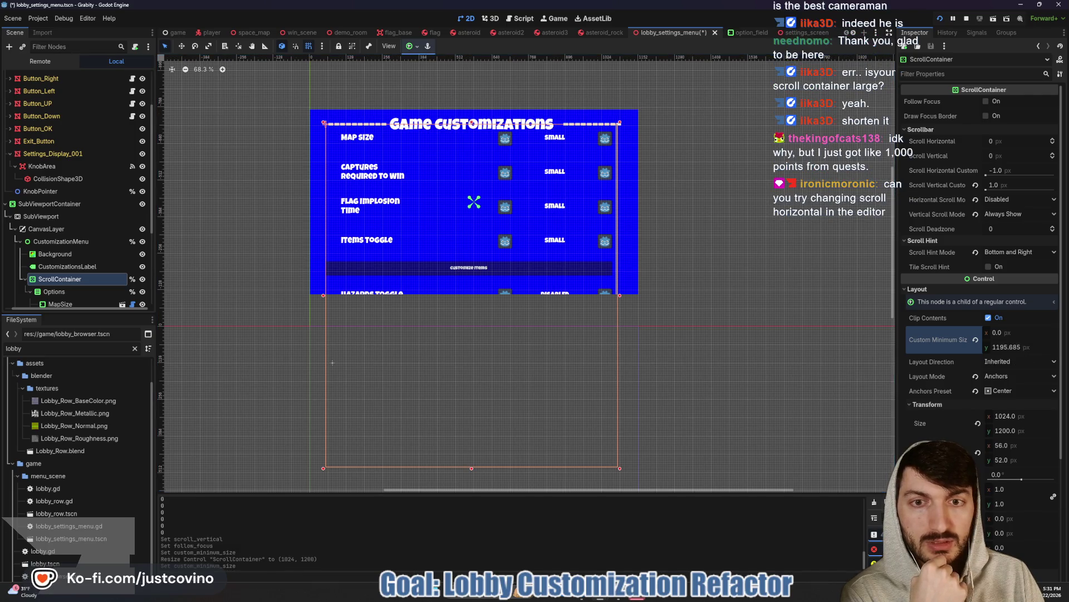
click(1013, 347)
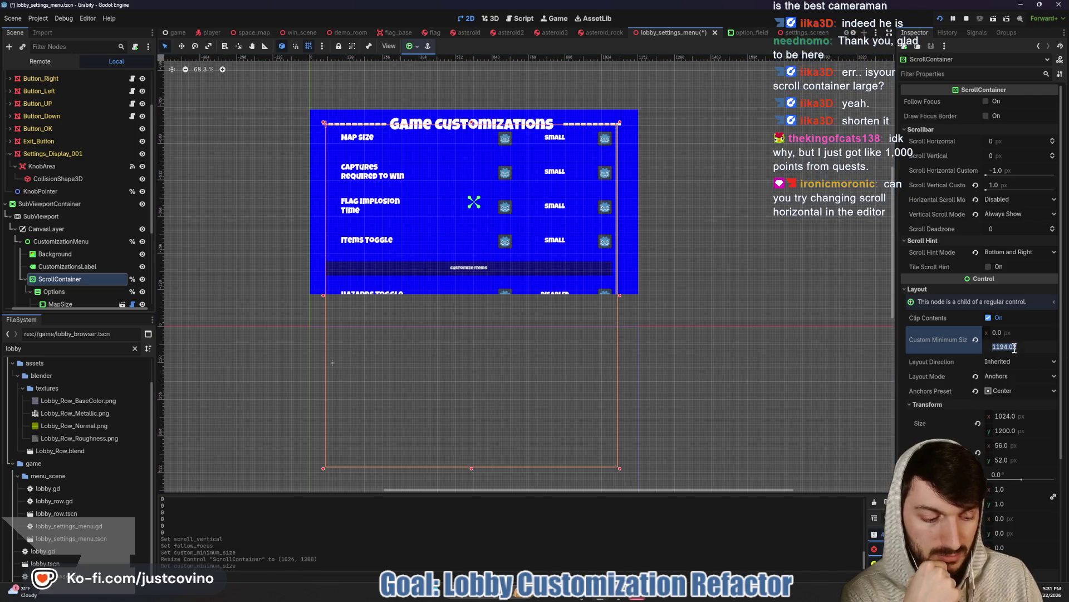
text(1000)
key(Return)
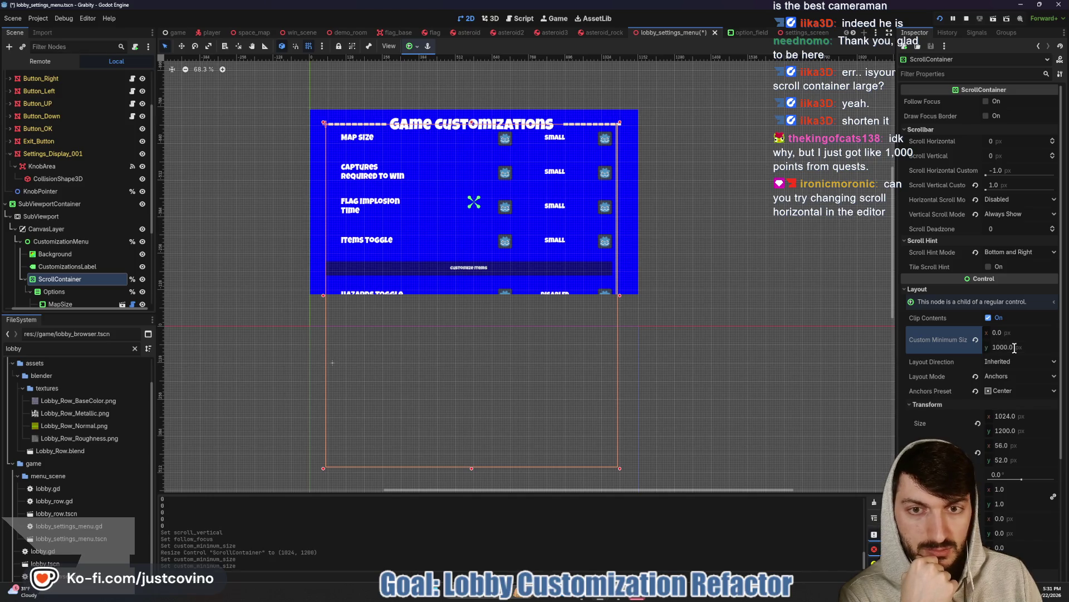
click(965, 20)
click(1013, 346)
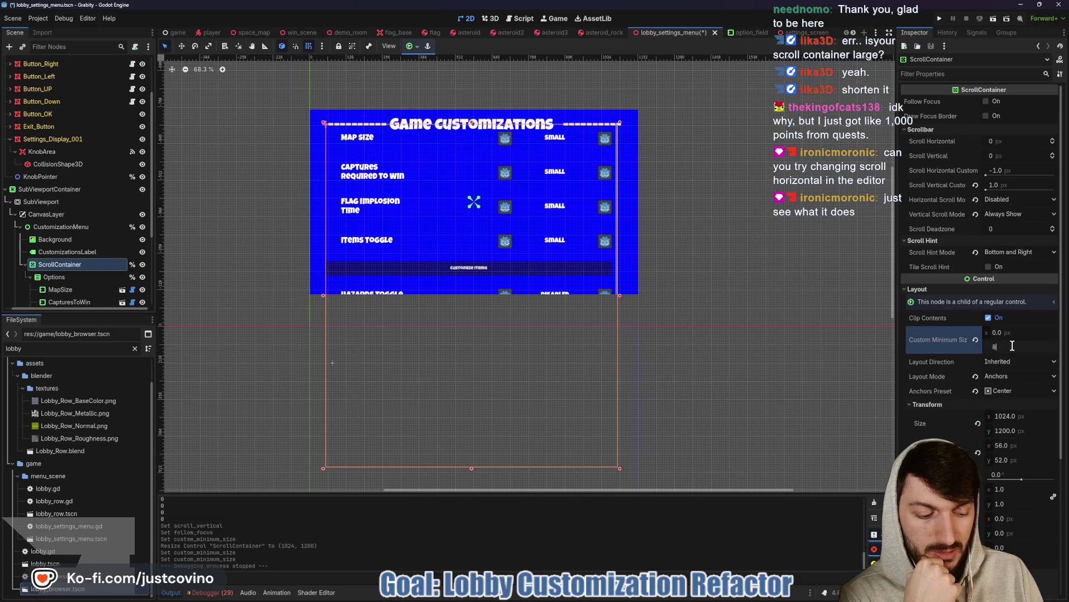
key(Return)
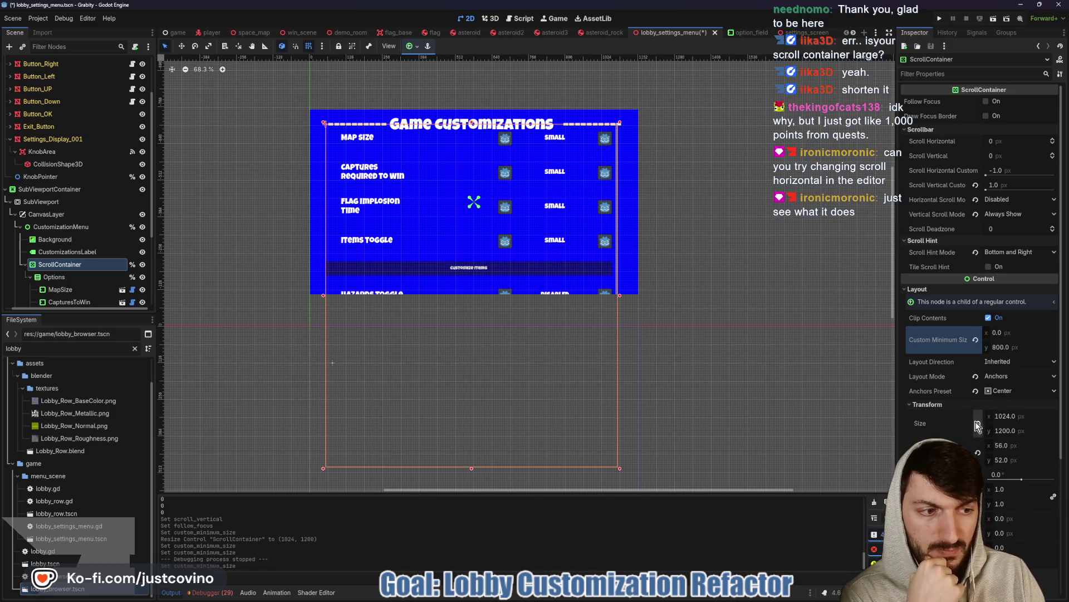
Reset the container size, toggle content clipping off and on, and zero both scroll values
click(978, 425)
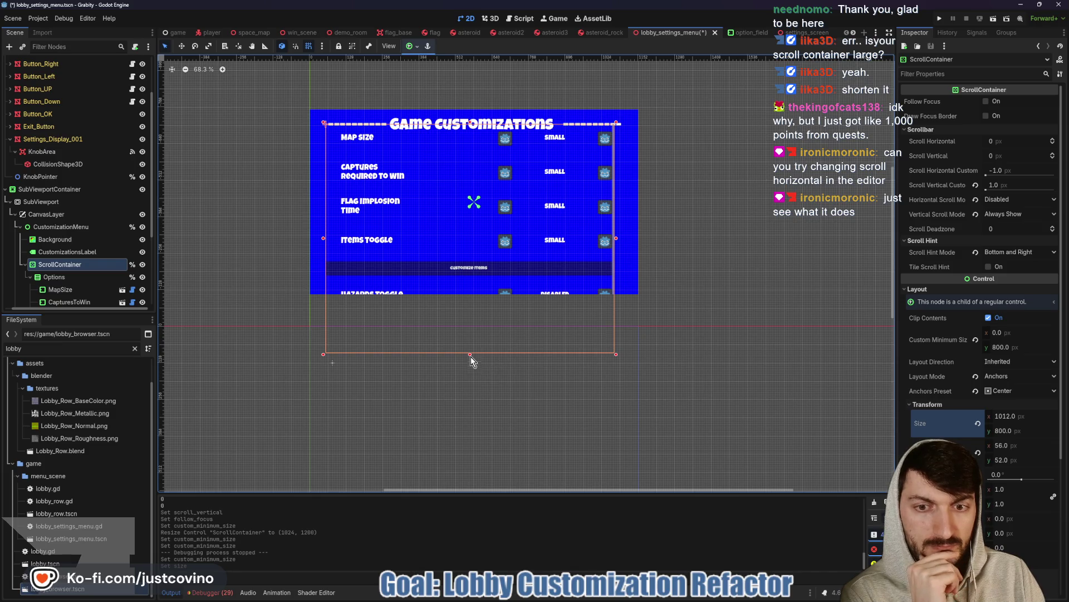
drag(470, 354, 470, 326)
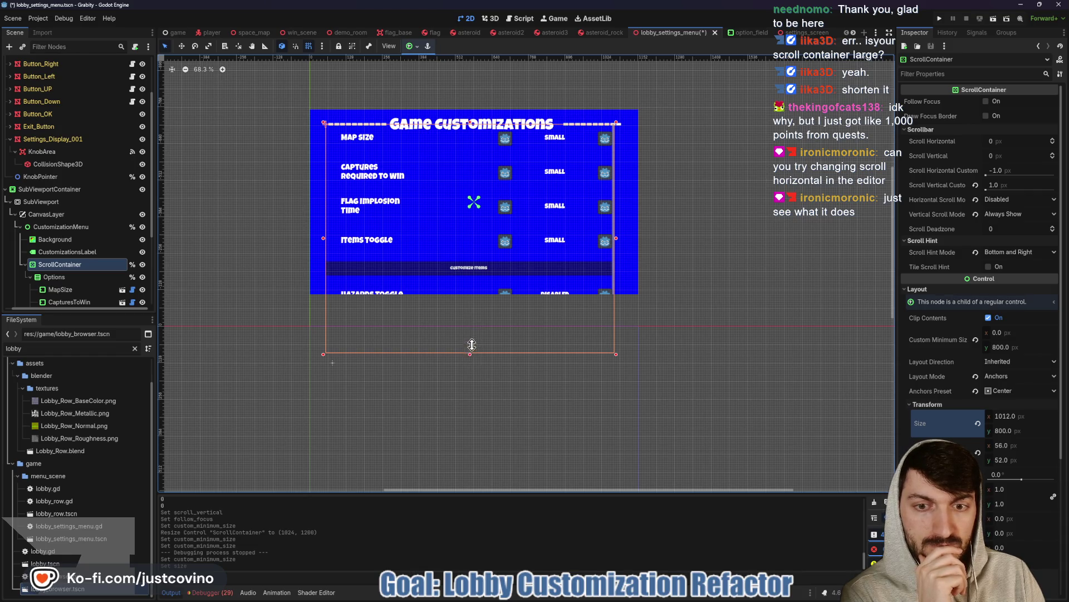
click(990, 319)
click(989, 318)
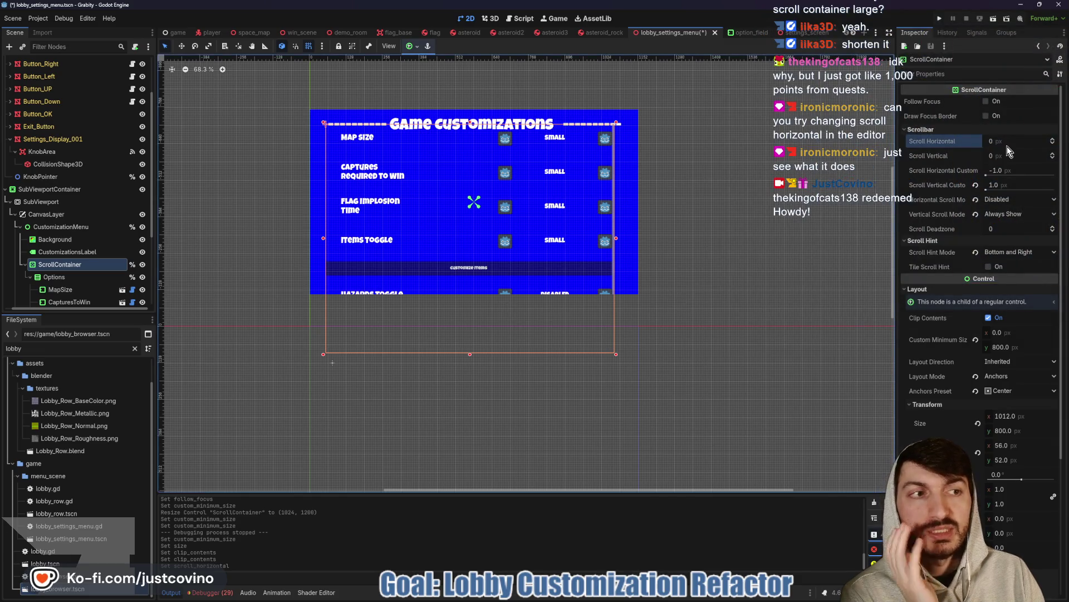
click(1000, 142)
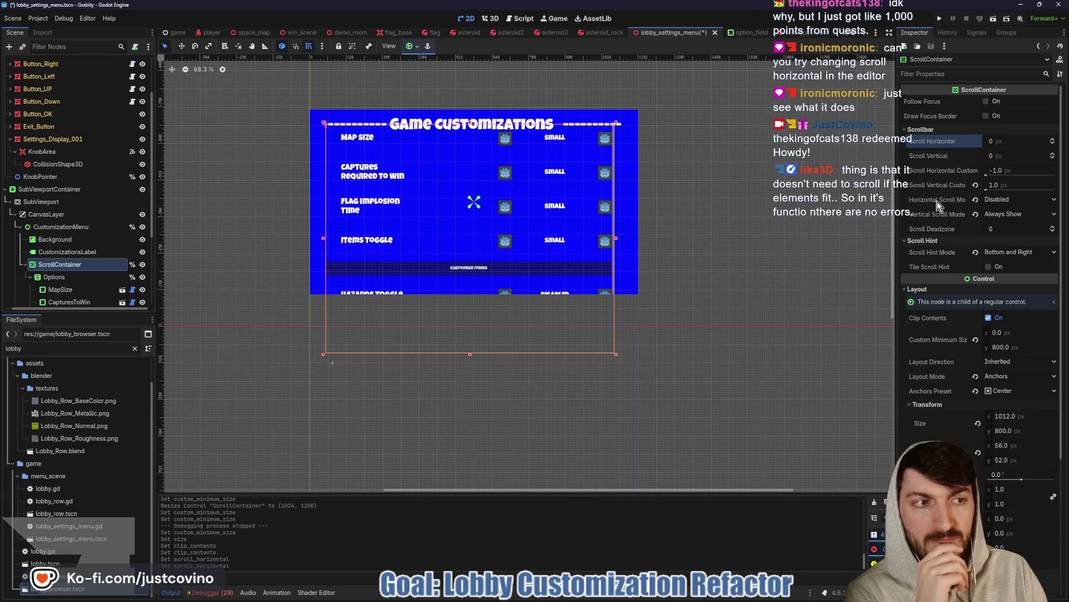
click(1011, 157)
key(Return)
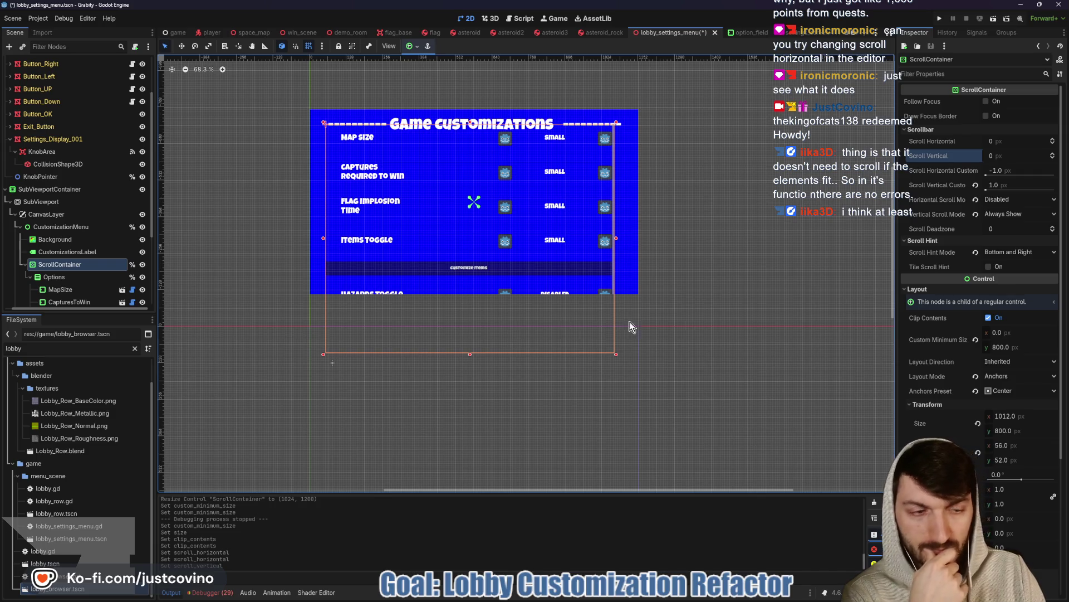
Clear the minimum size, resize the container to 1012×568 inside the panel, save, and run the game
click(1017, 347)
click(976, 339)
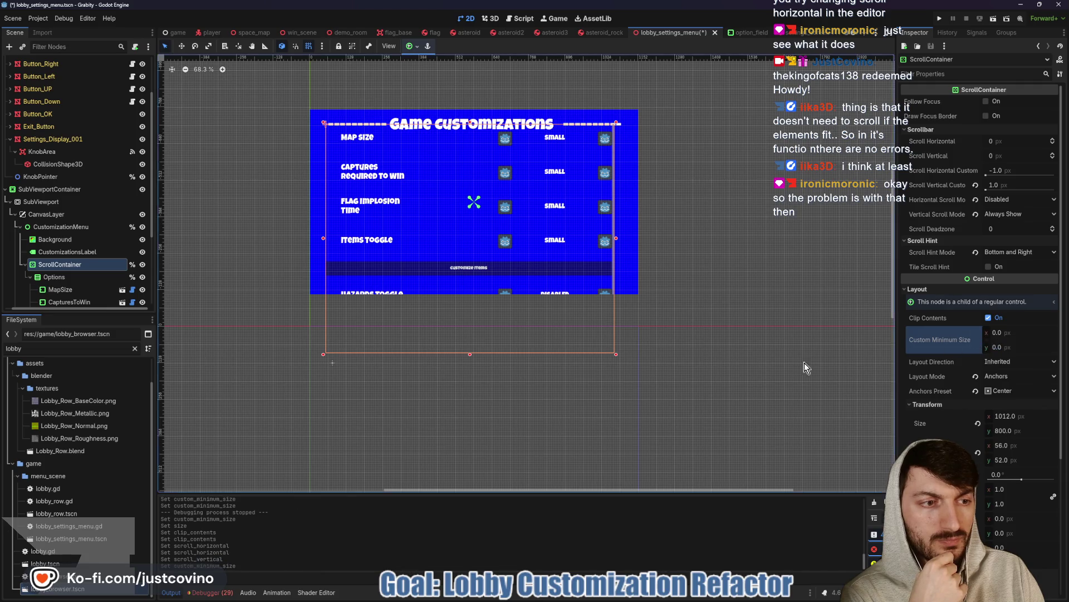
drag(469, 354, 471, 294)
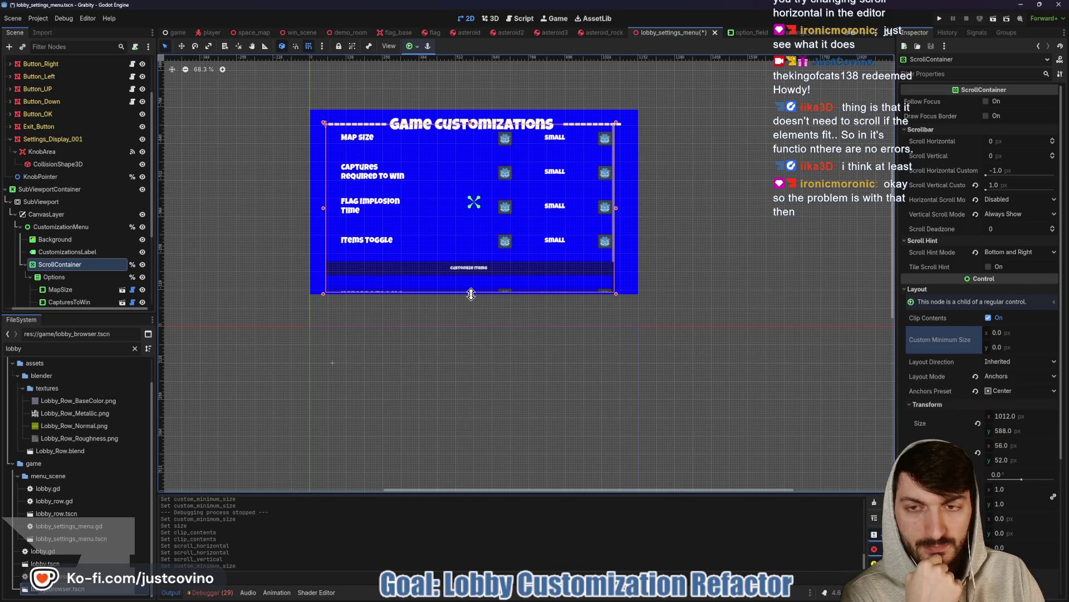
drag(471, 123, 473, 128)
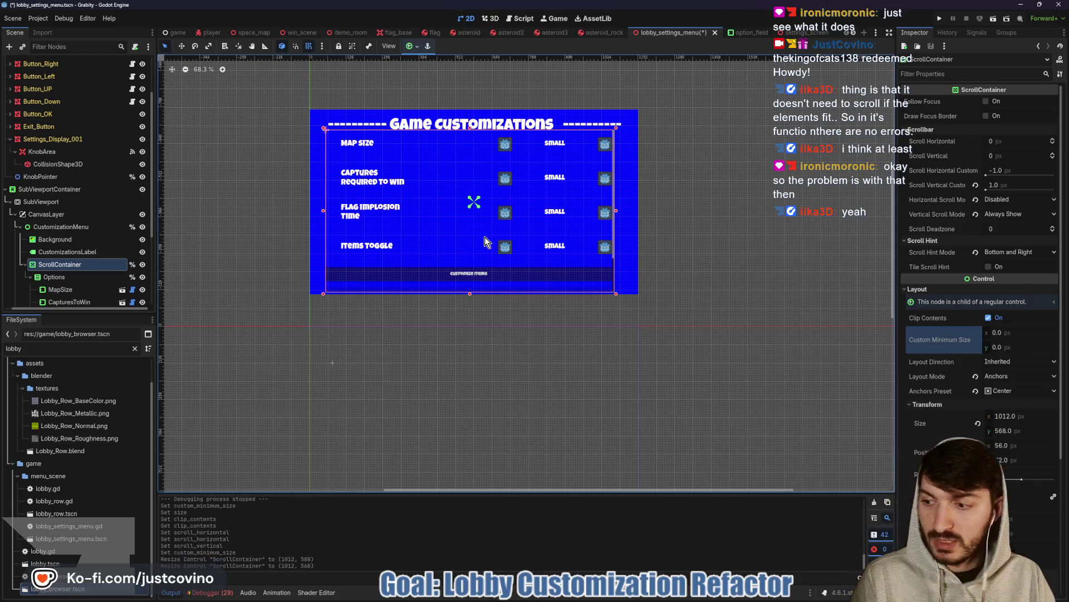
key(ctrl+s)
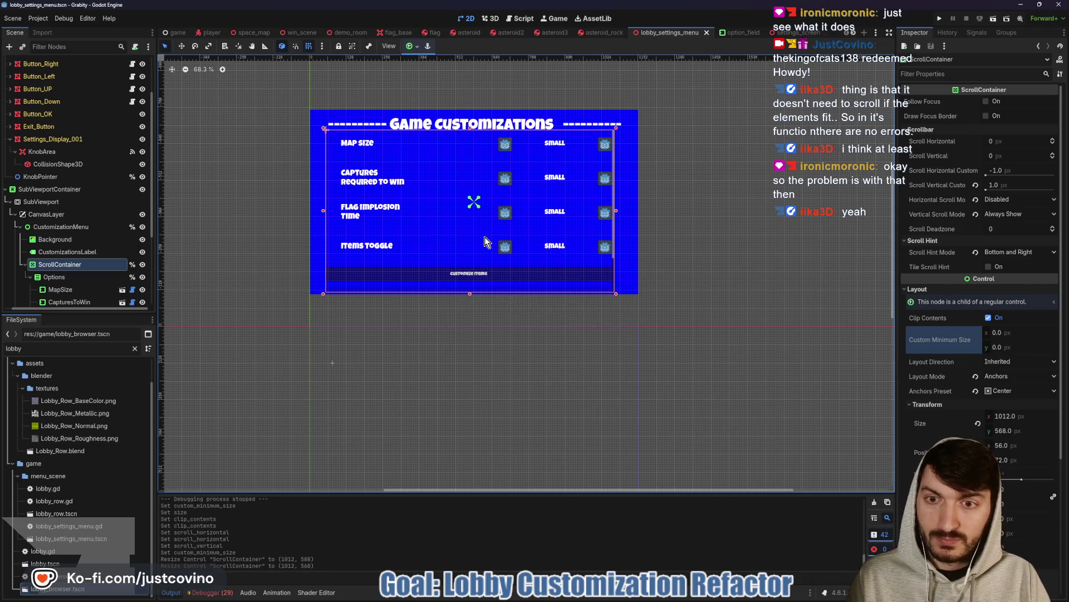
click(940, 19)
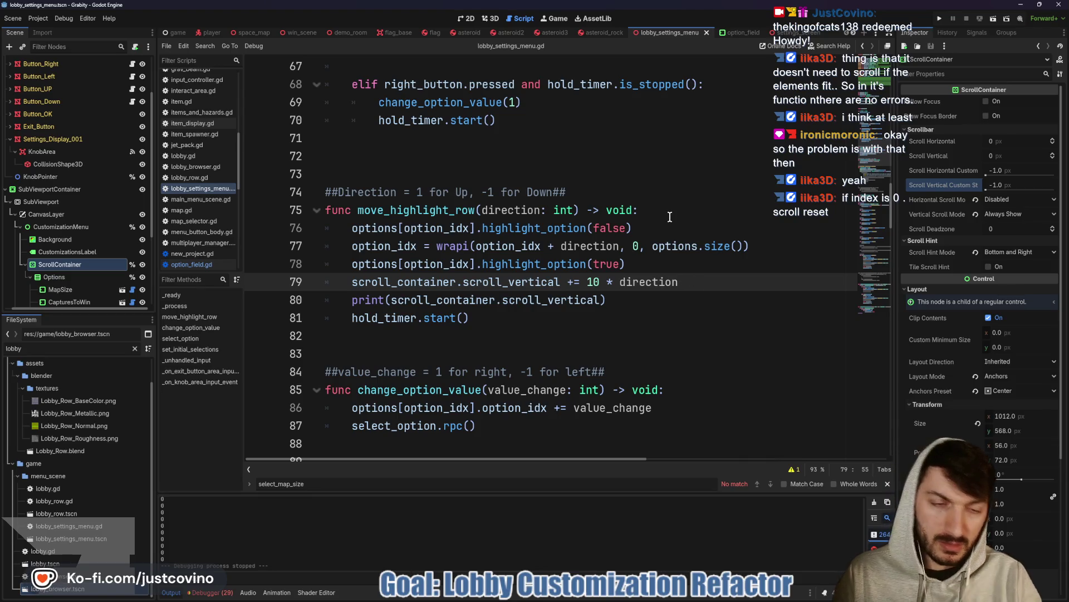
Add 'if option_idx == 0:' setting scroll_container.scroll_vertical = 0 after line 78
click(653, 264)
key(Return)
text(if )
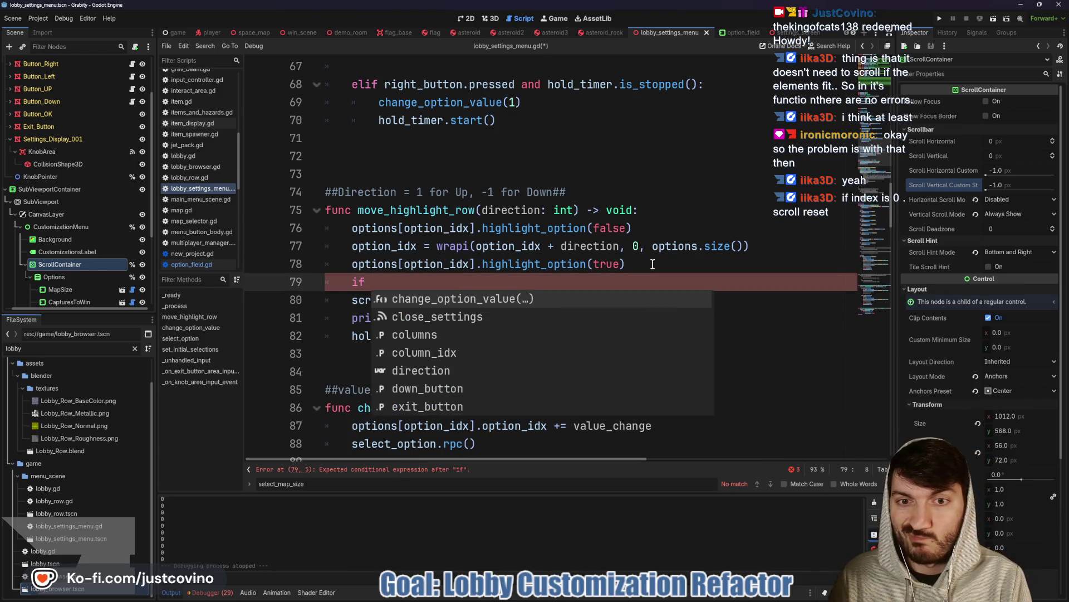
text(opti)
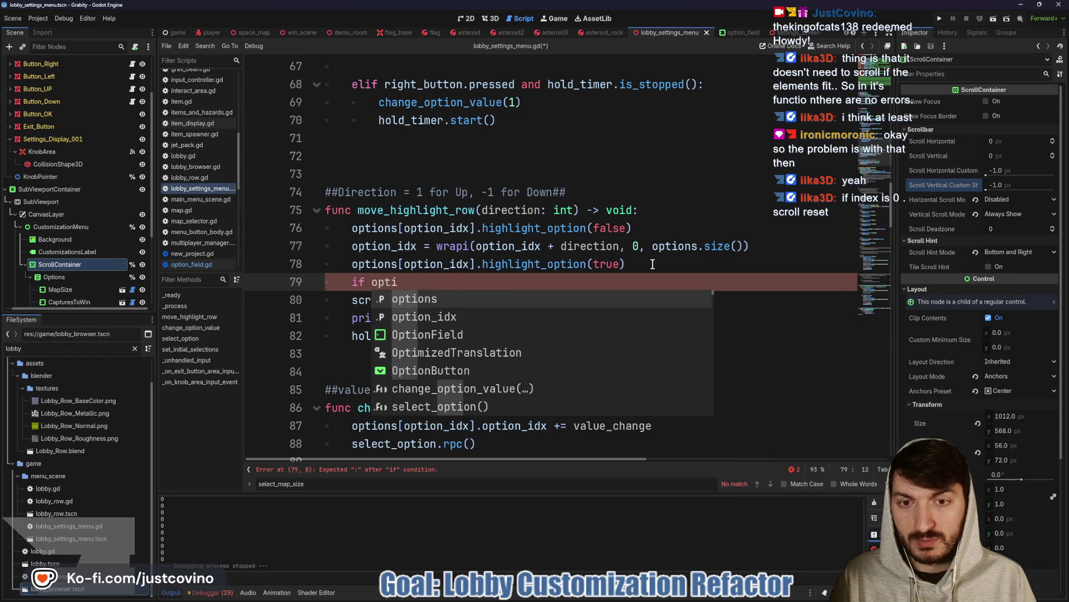
key(Down)
key(Return)
text(== 0:)
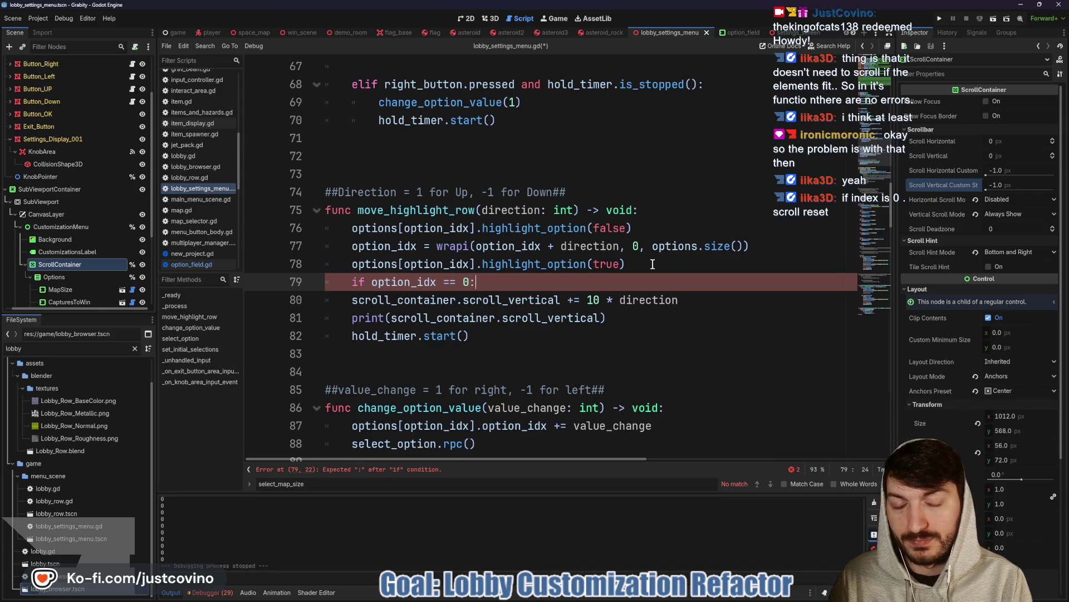
key(Return)
text(scro)
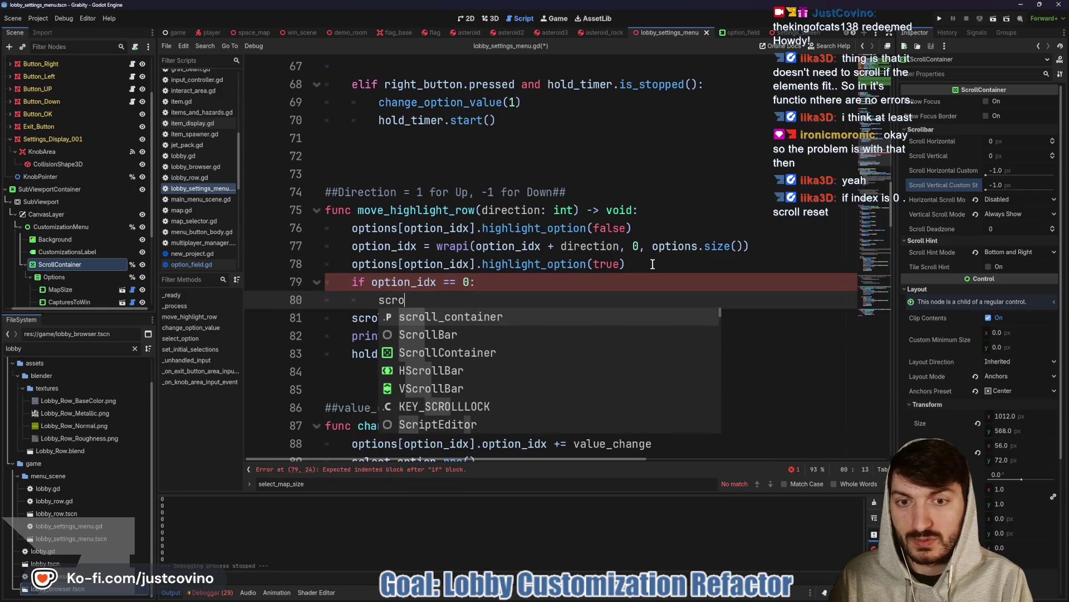
key(Return)
text(.scroll_container.scro)
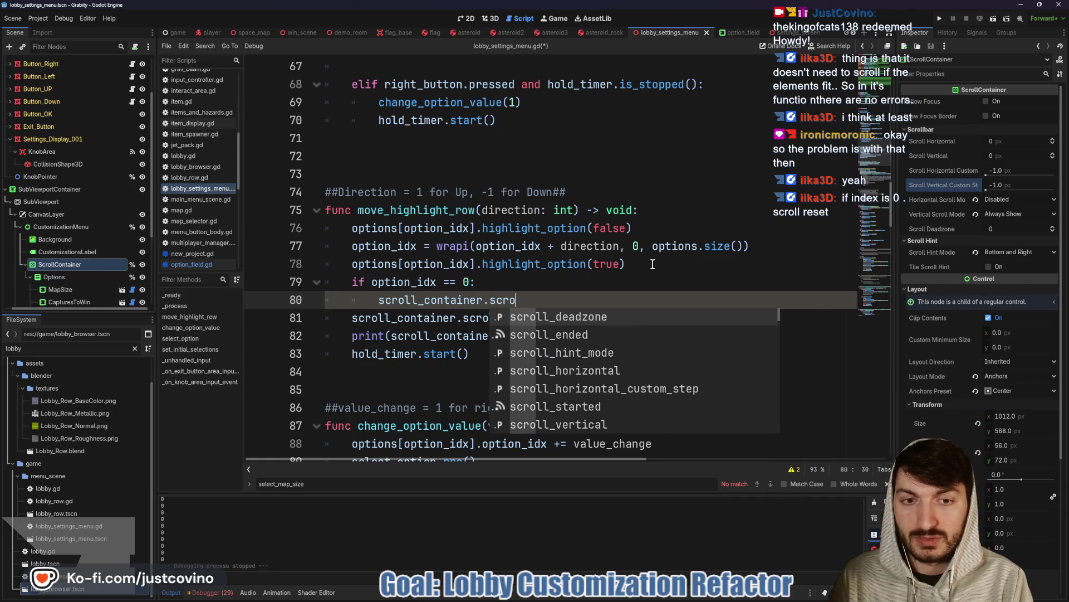
text(_ver)
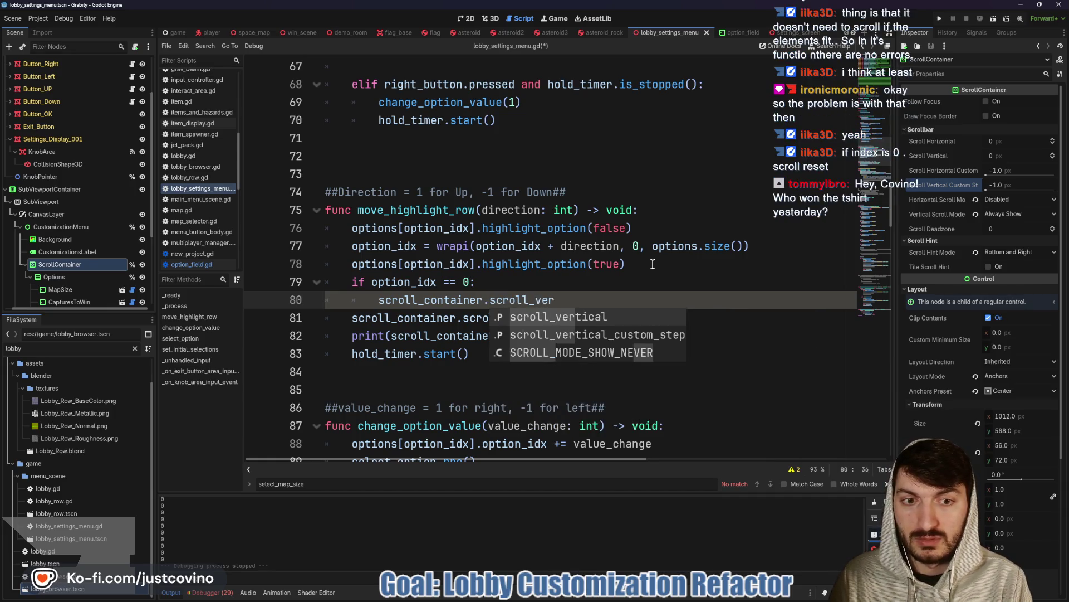
key(Return)
text(= 0)
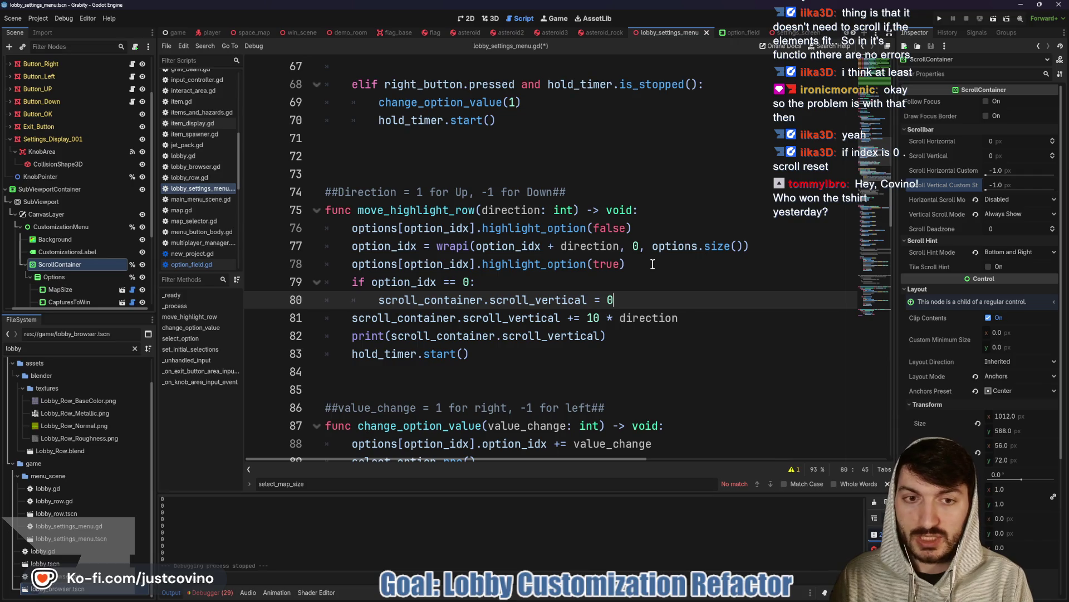
Indent the += 10 * direction line under a new else: branch
click(351, 314)
key(Tab)
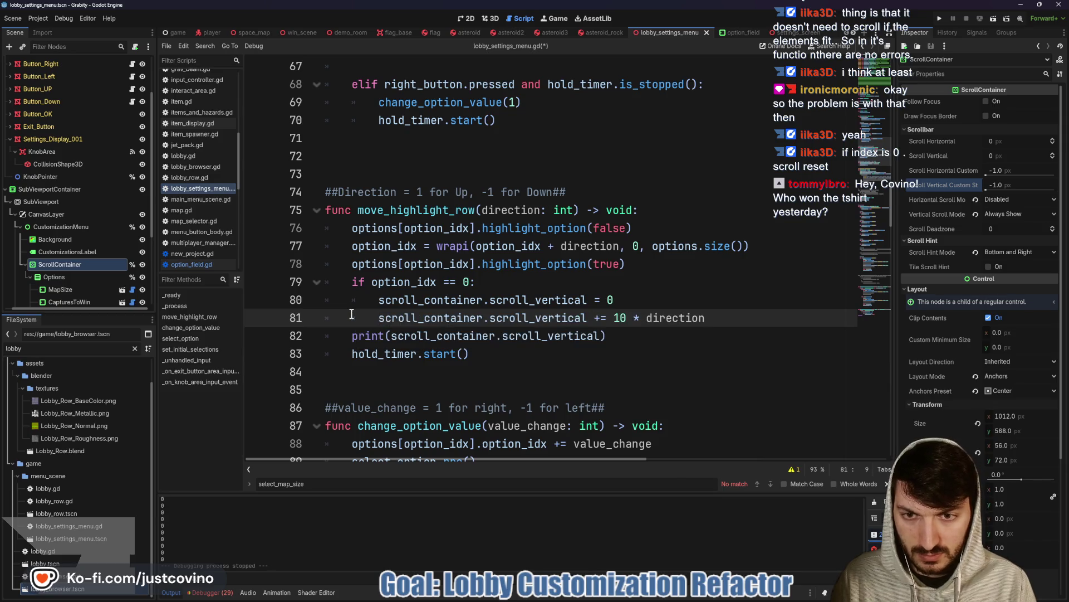
key(Return)
key(Up)
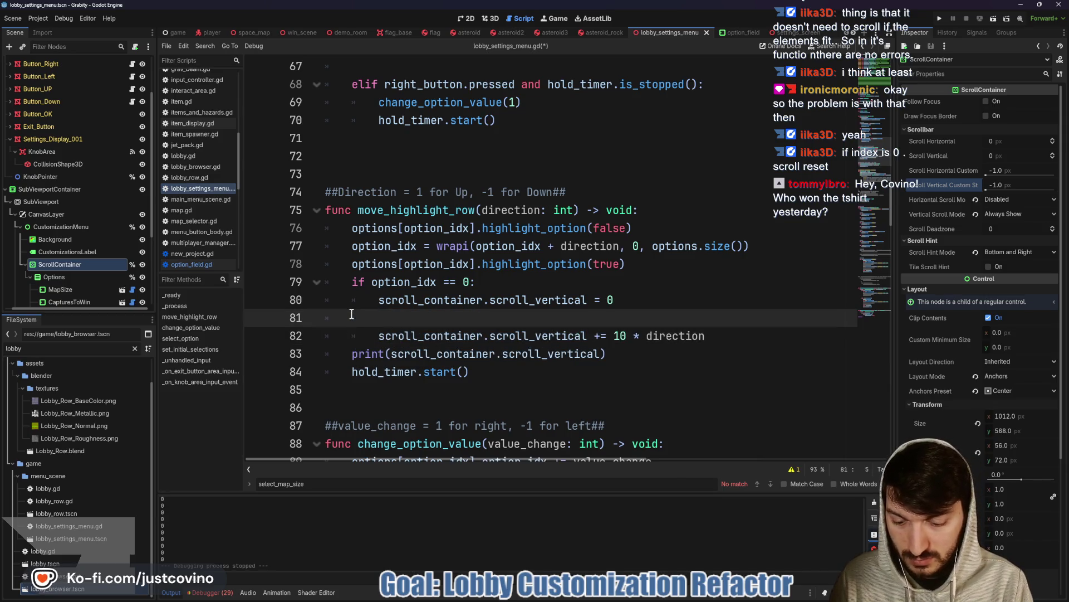
text(else:)
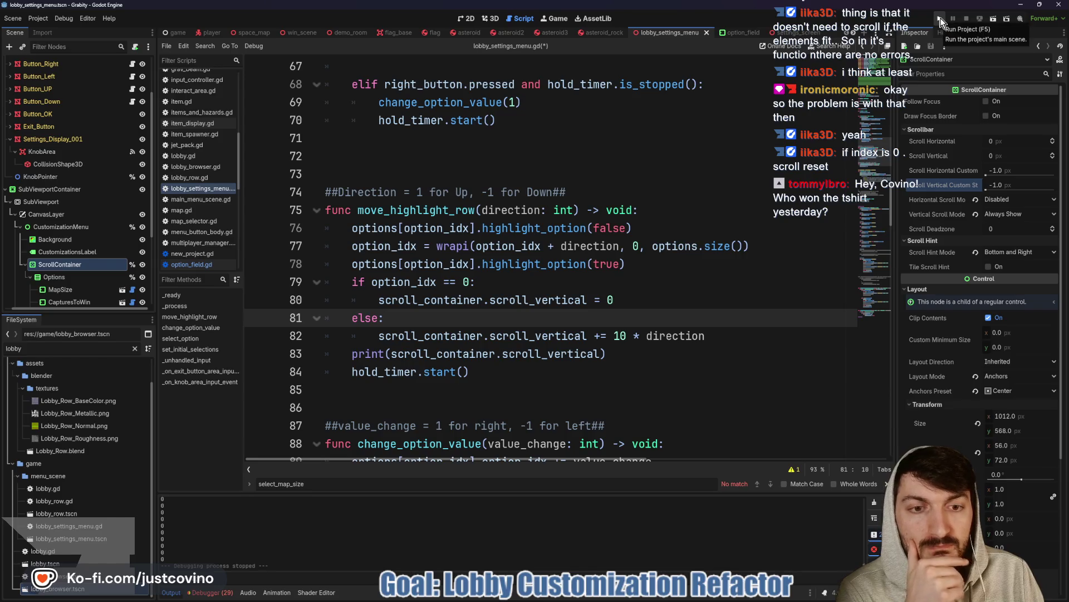
Run the game, host a lobby, step down through every Game Customizations row, then select the 10 scroll step
click(940, 20)
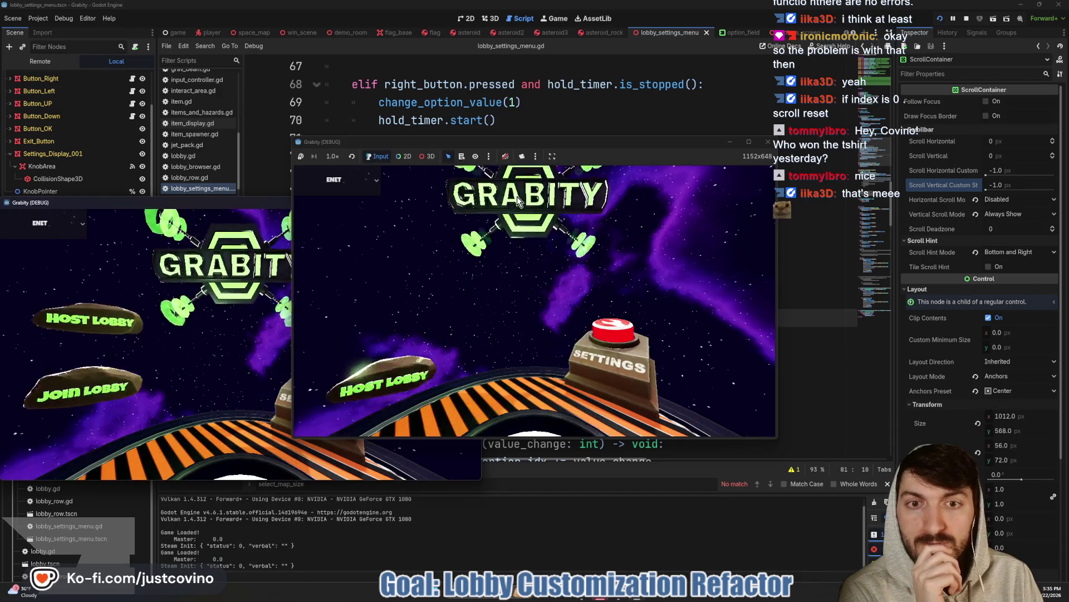
click(389, 243)
click(537, 244)
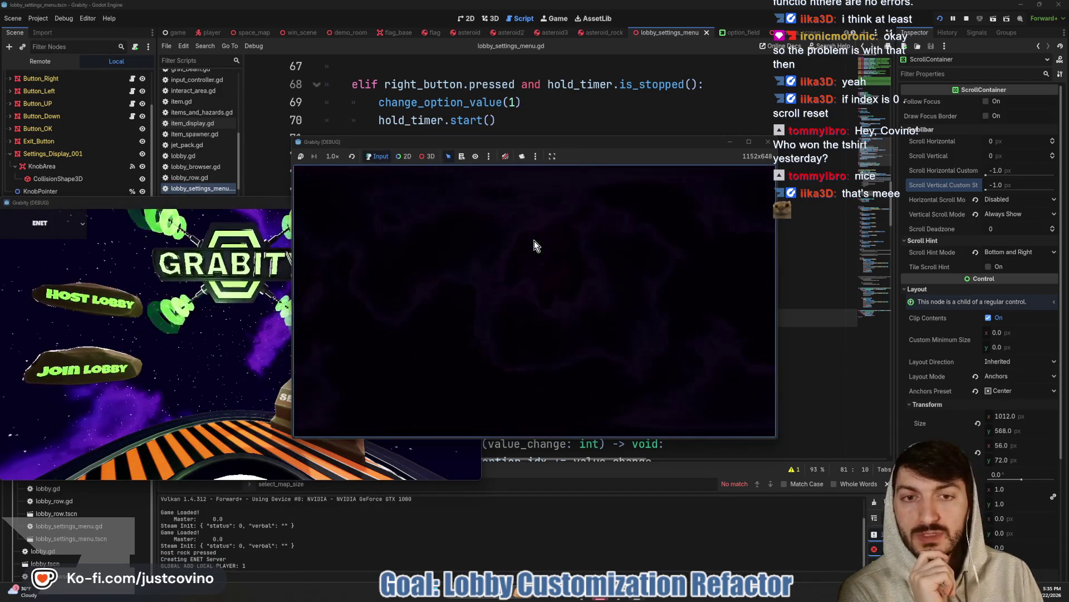
click(717, 209)
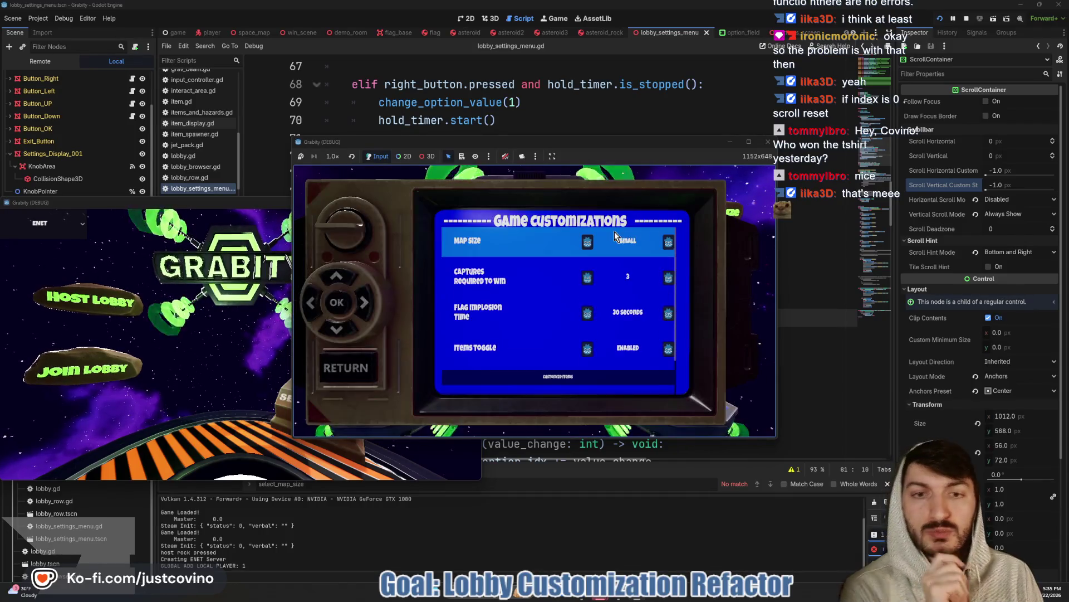
key(Down)
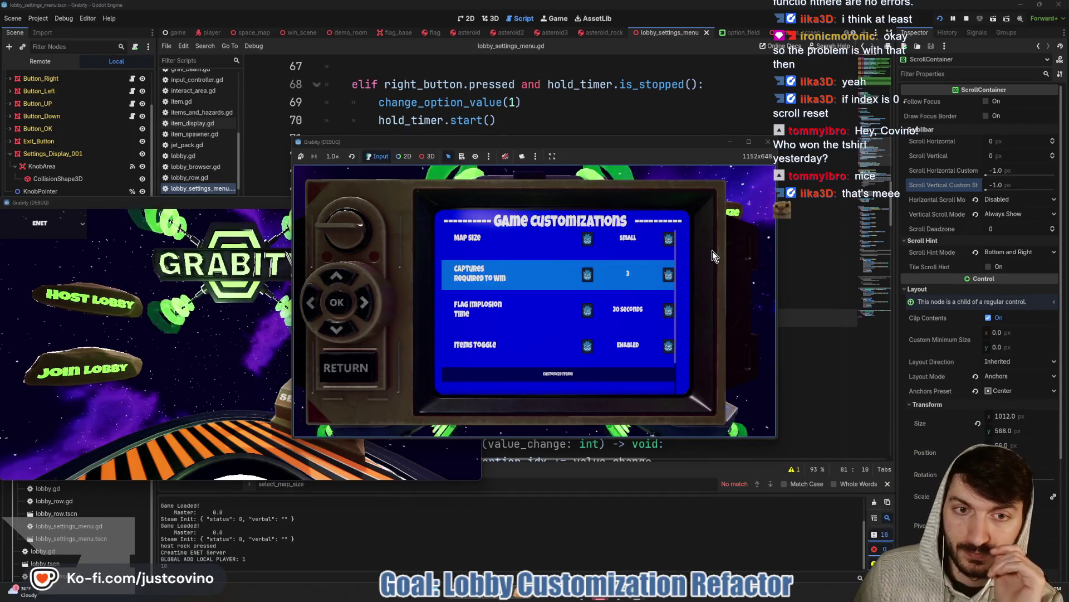
key(Down)
key(Down)
key(Down)
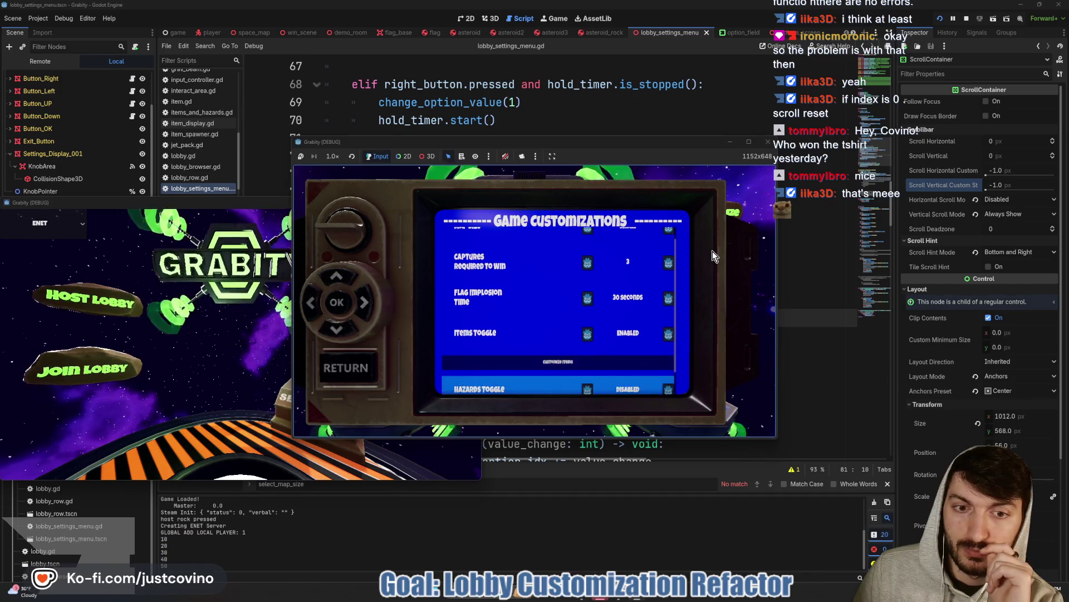
key(Down)
key(Down)
key(Down)
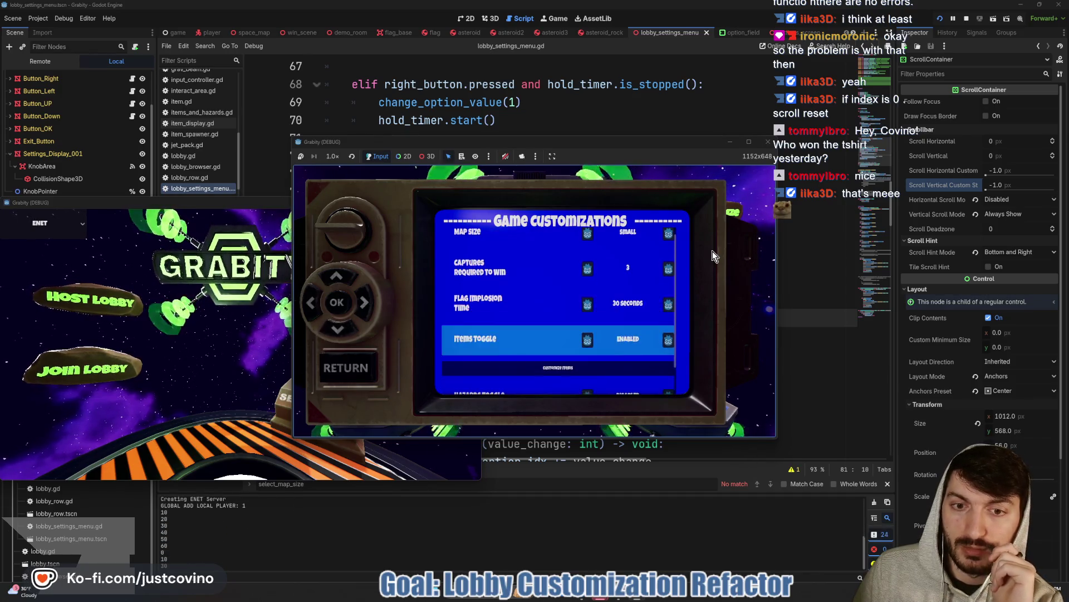
key(Down)
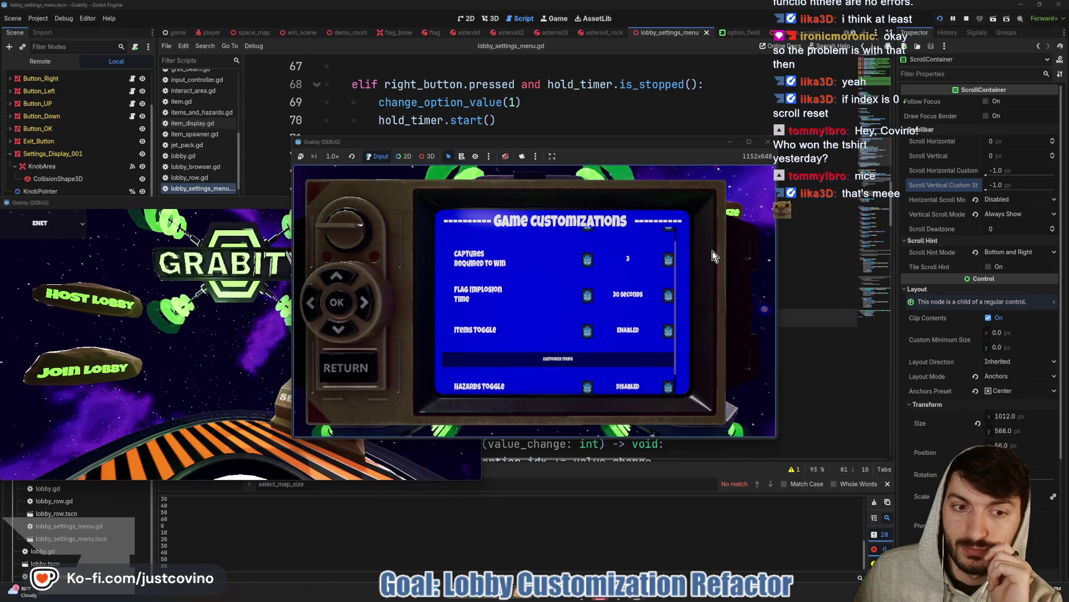
key(Down)
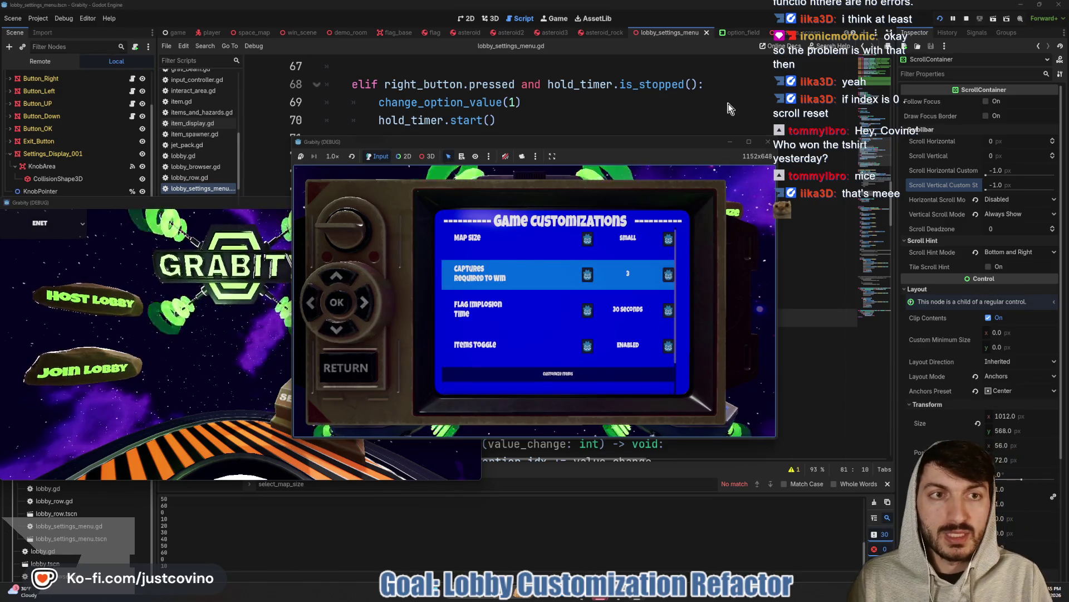
click(613, 102)
drag(625, 339, 615, 335)
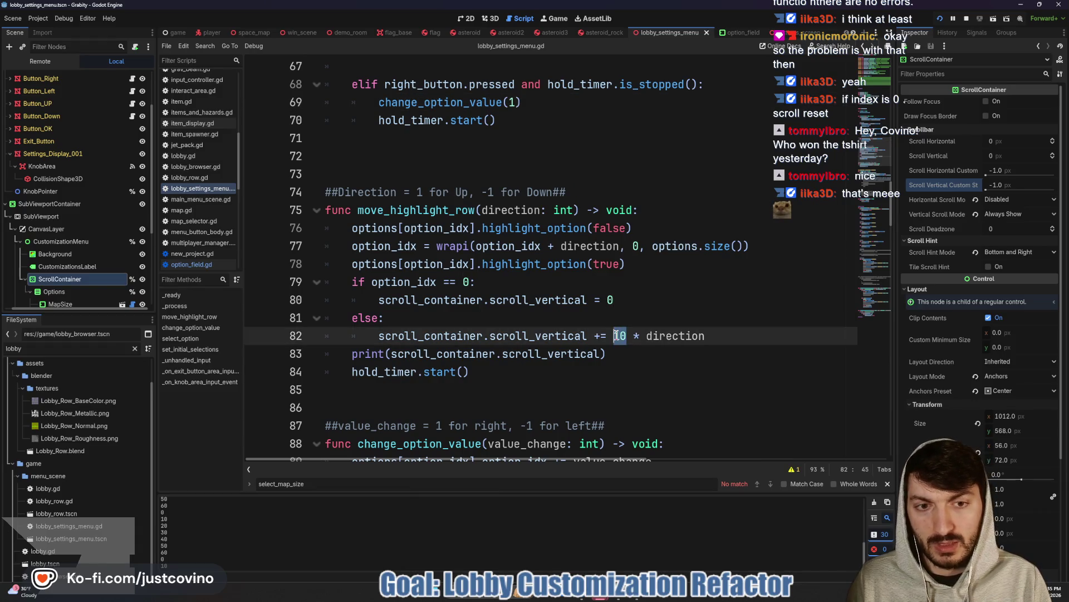
Change the else-branch scroll step to 20, save, and test it in the running menu
text(20)
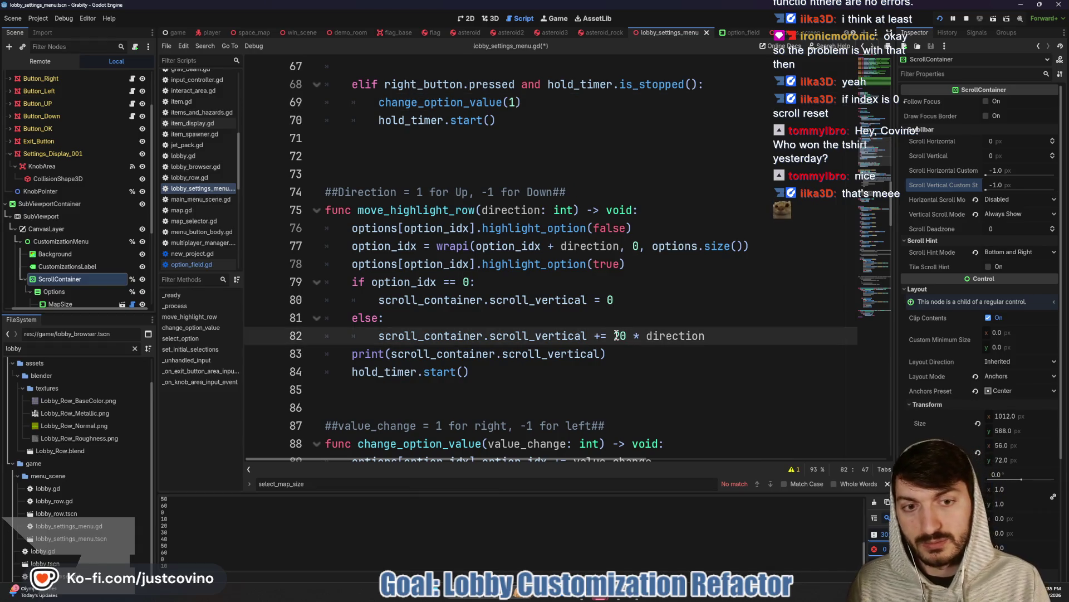
key(ctrl+s)
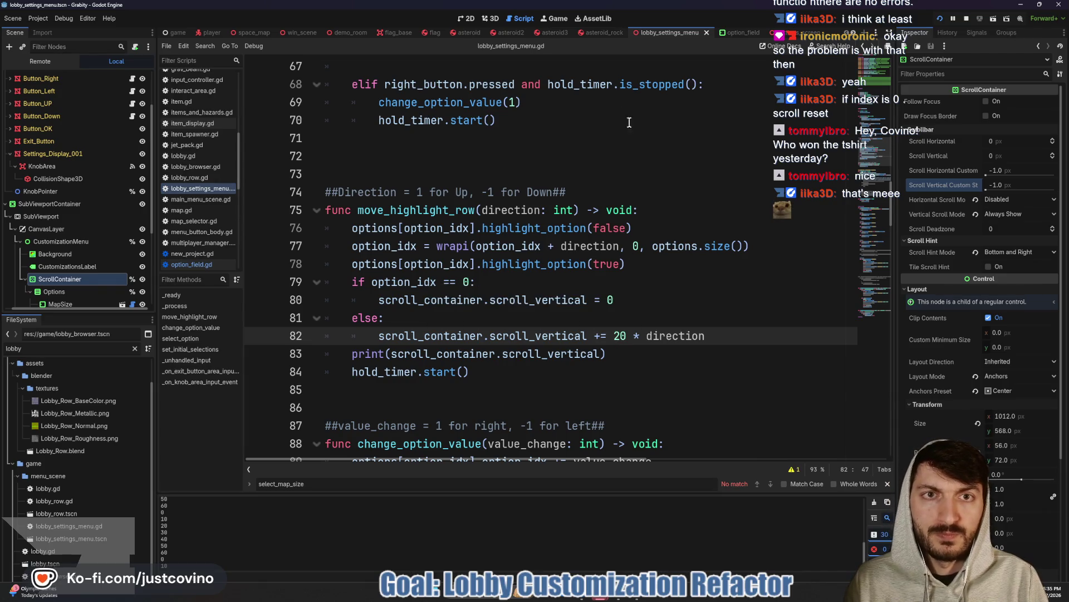
key(F6)
key(Down)
key(Down)
key(Down)
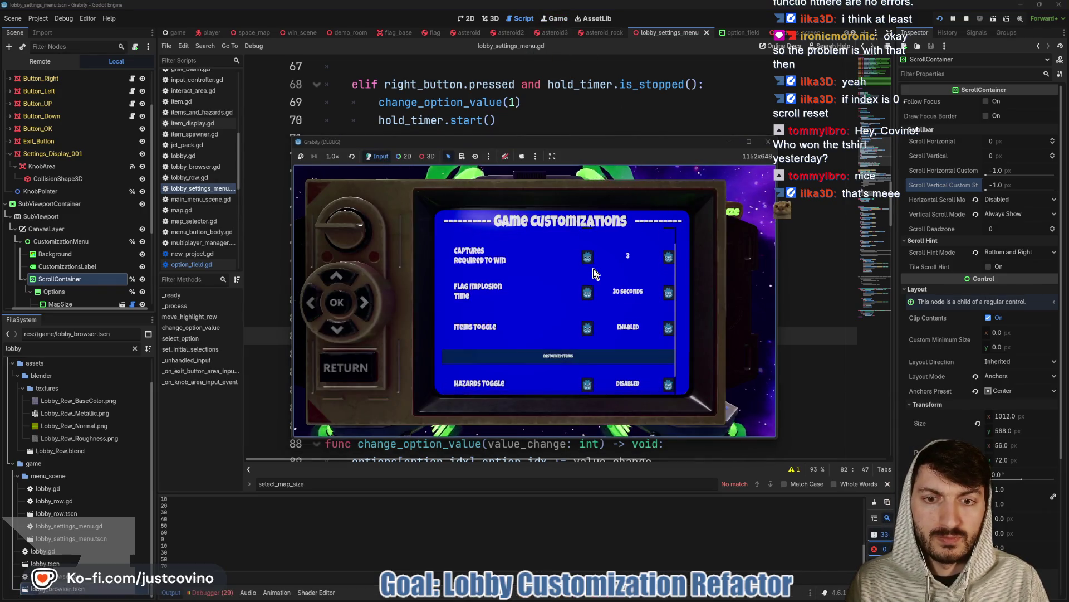
key(Down)
key(Down)
key(Down)
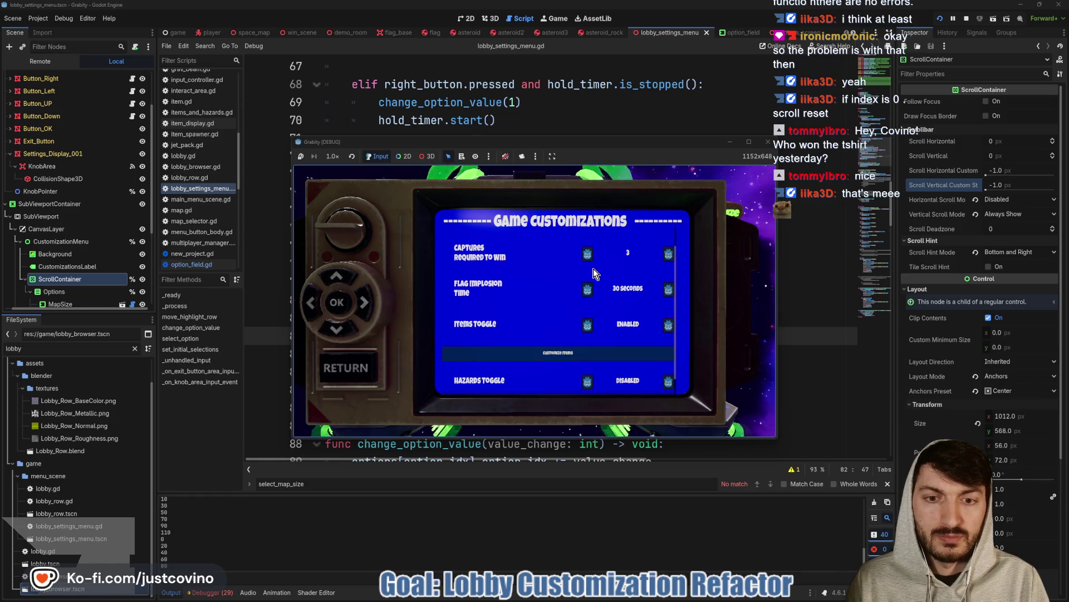
key(Down)
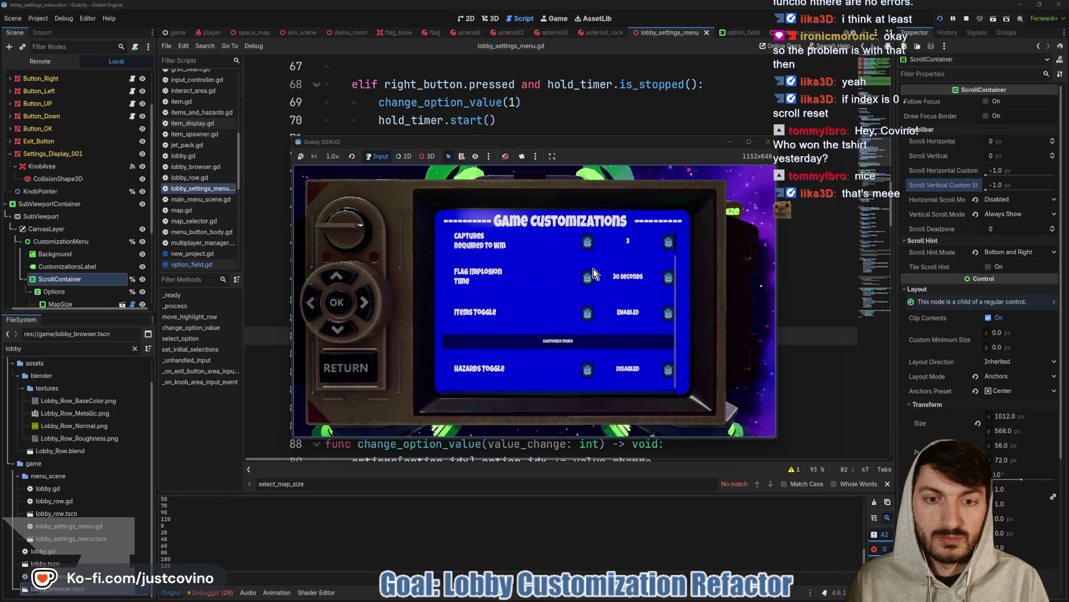
click(622, 336)
Raise the scroll step to 50 and relaunch the game to test scrolling down
key(Up)
key(Up)
double_click(621, 336)
text(50 * direction)
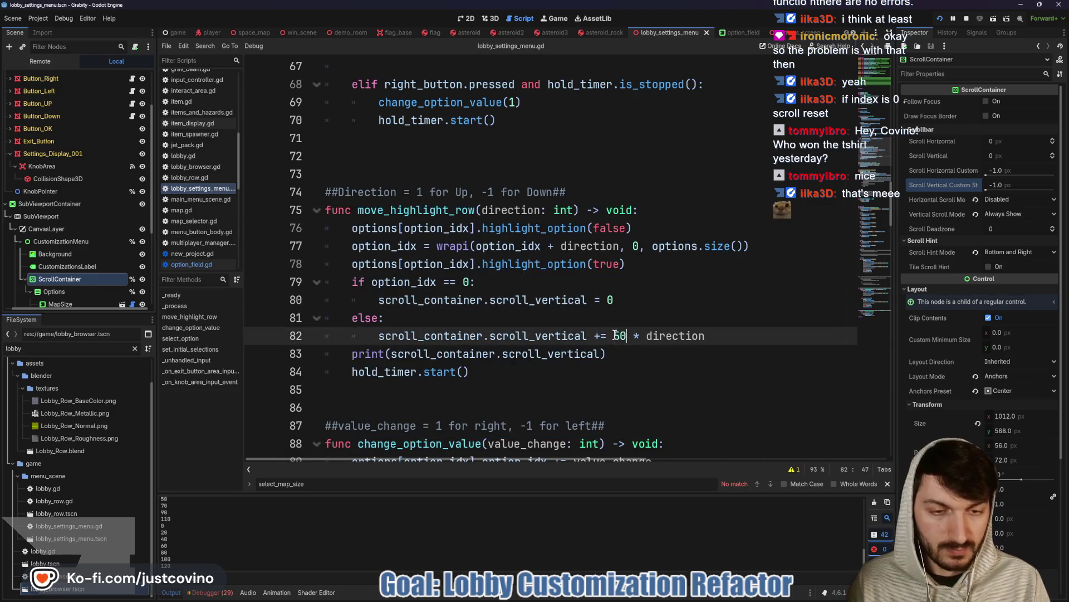
key(F6)
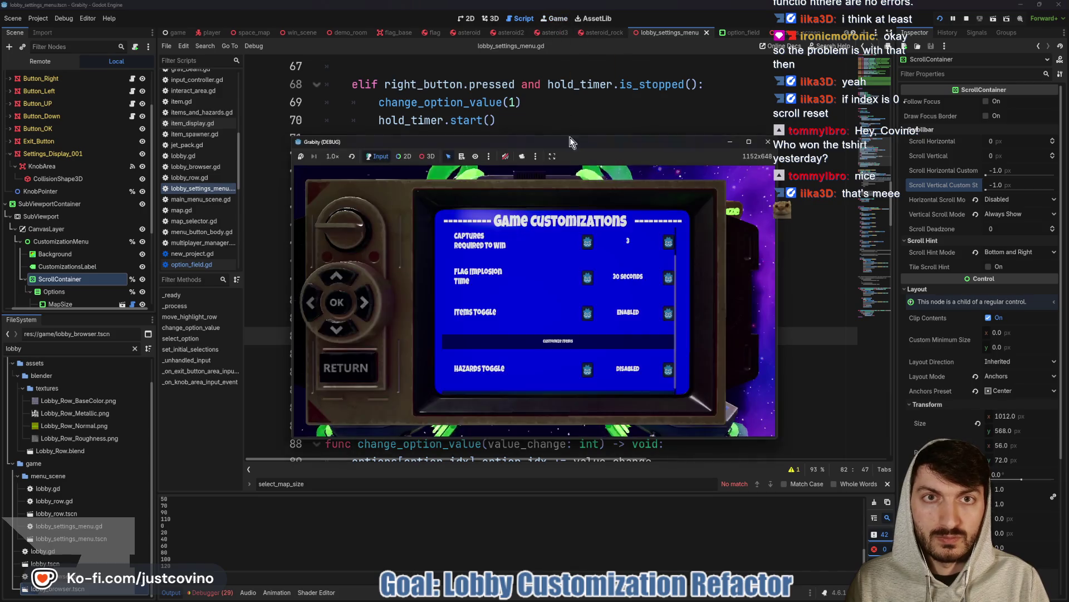
key(Down)
key(Down)
key(Down)
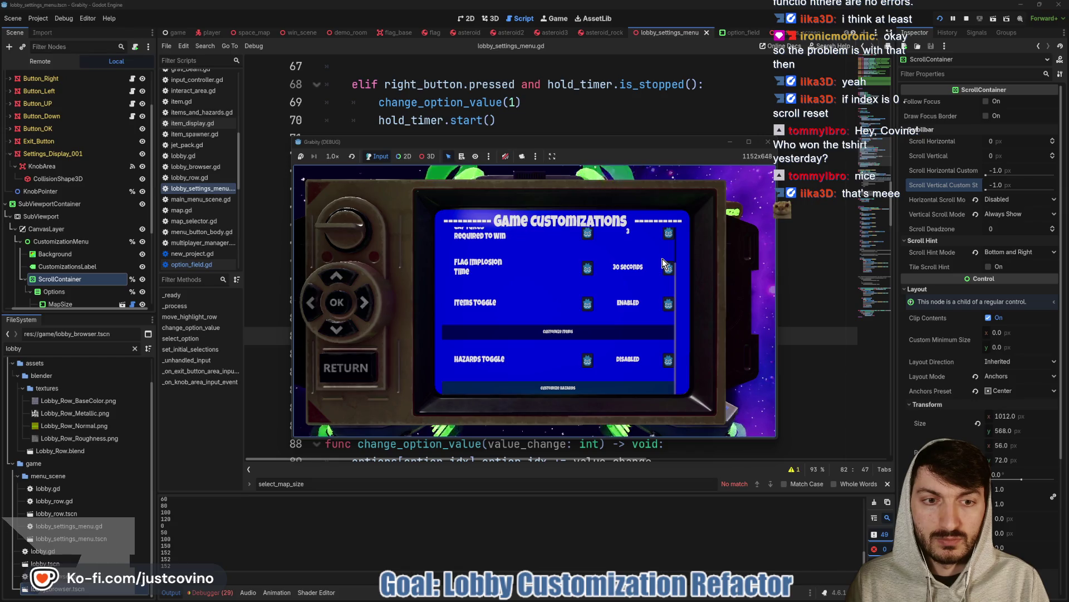
key(Down)
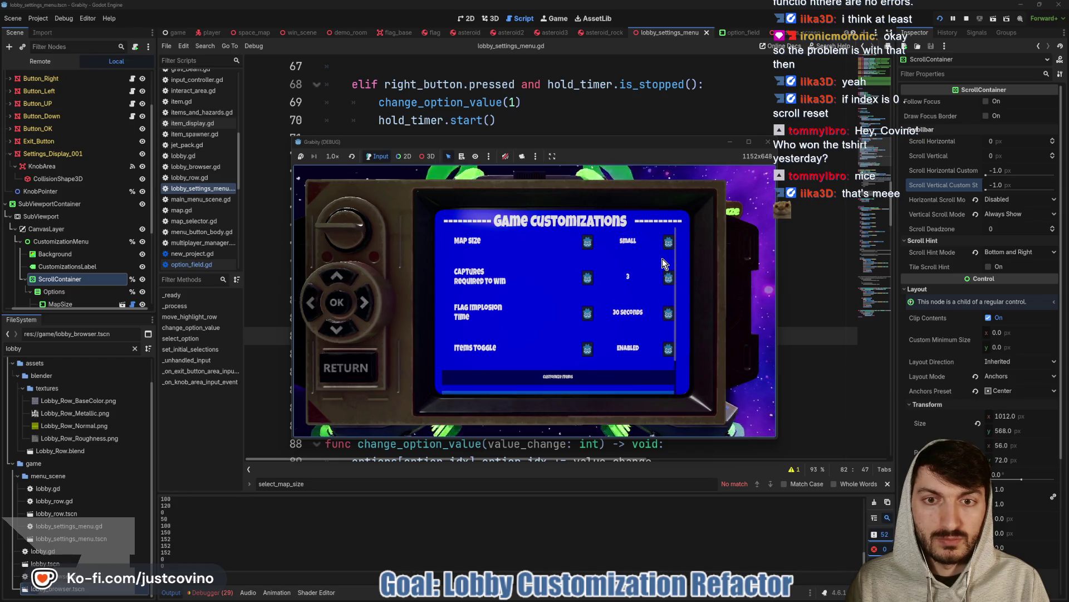
Move the highlight up and down through the wrap-around, checking the list scroll position
key(Up)
key(Up)
key(Up)
key(Up)
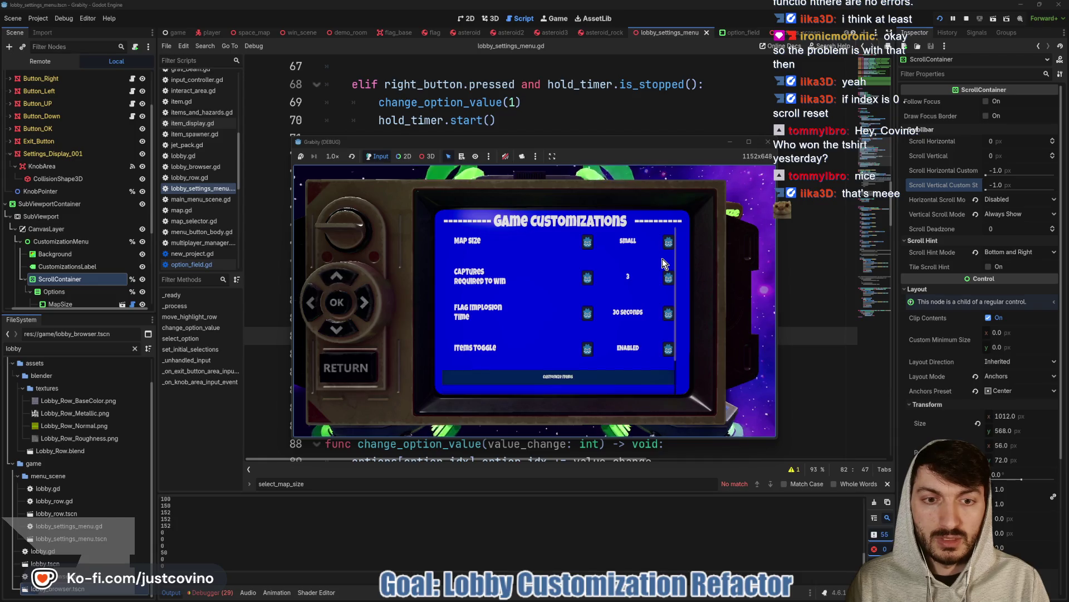
key(Up)
key(Up)
key(Up)
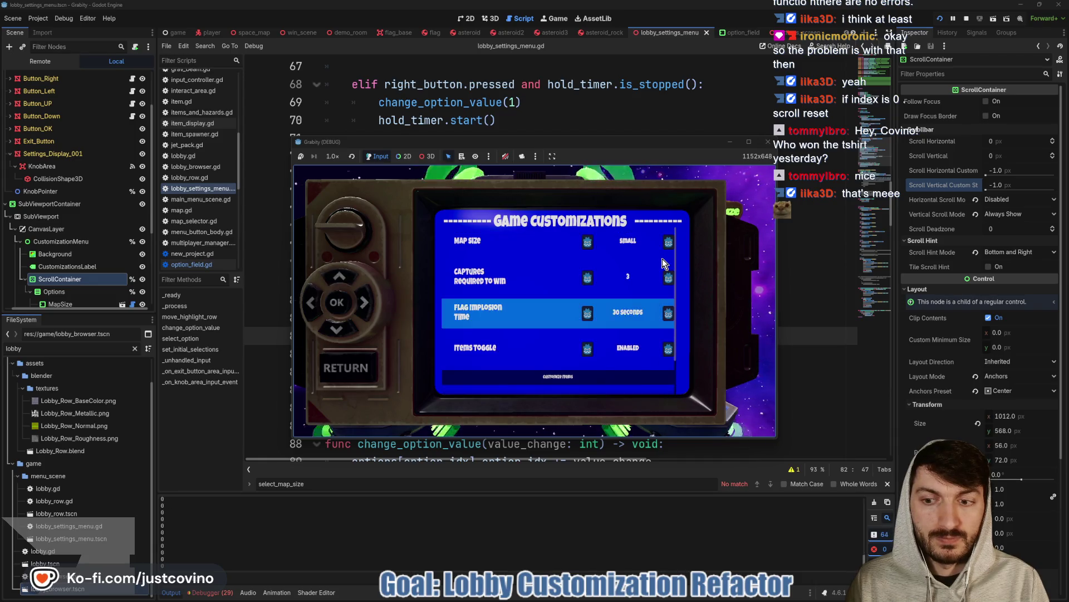
key(Up)
key(Up)
key(Up)
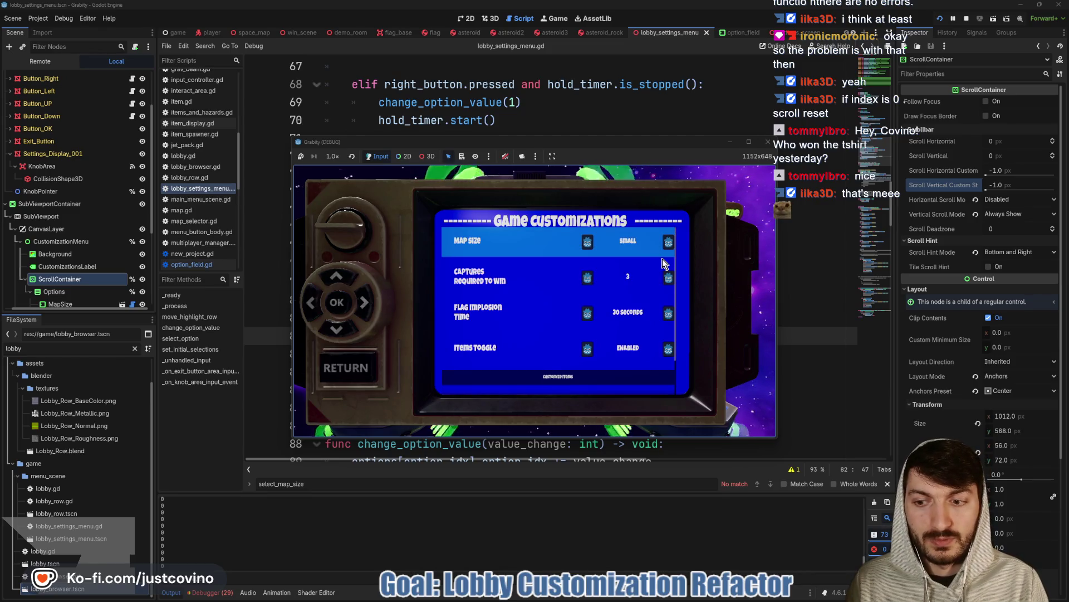
key(Down)
key(Up)
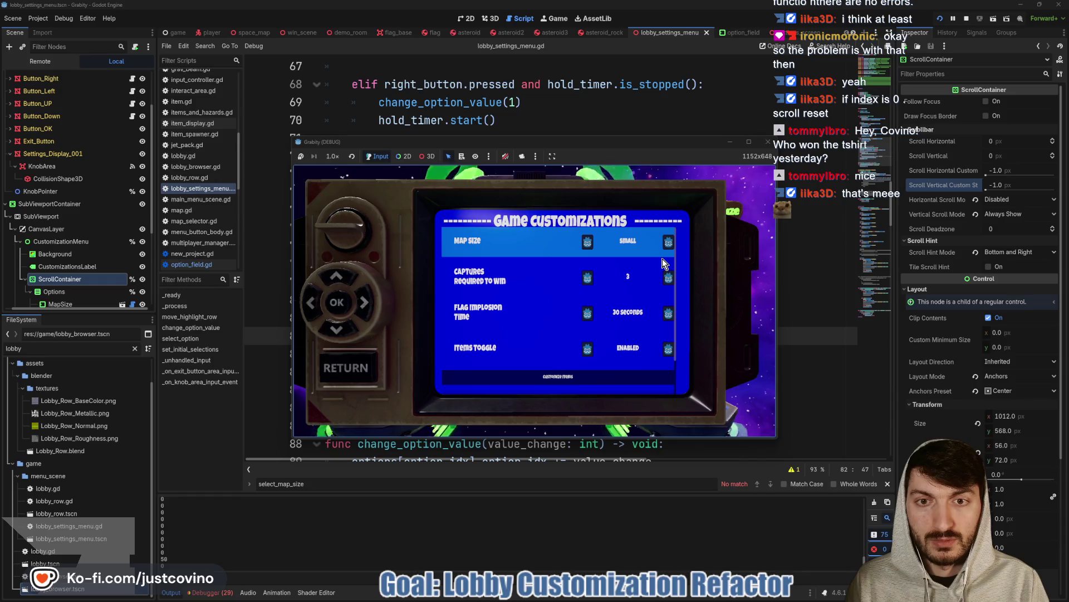
key(Up)
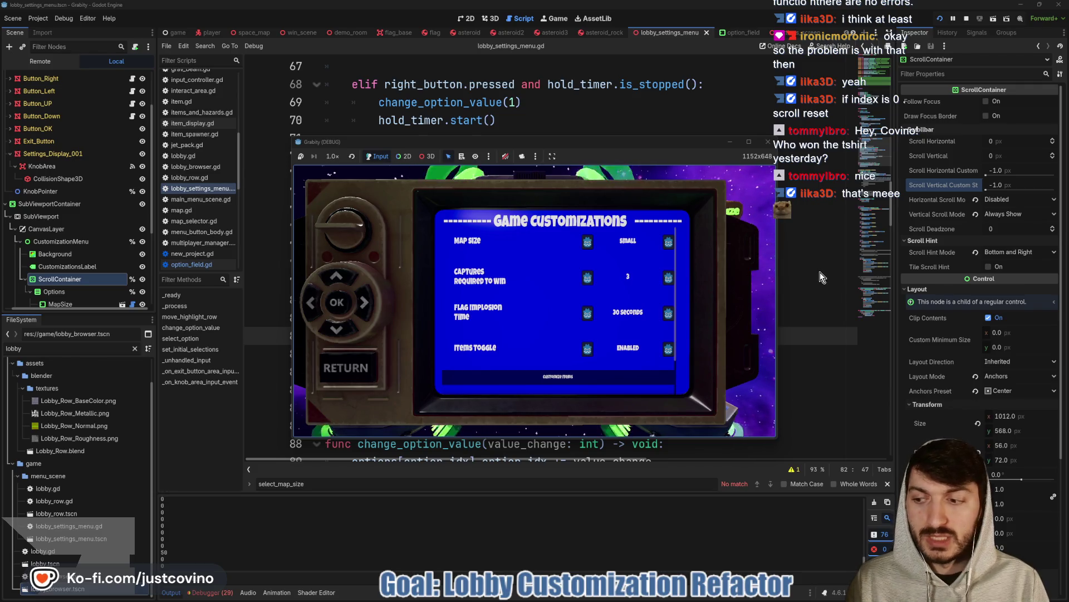
key(Down)
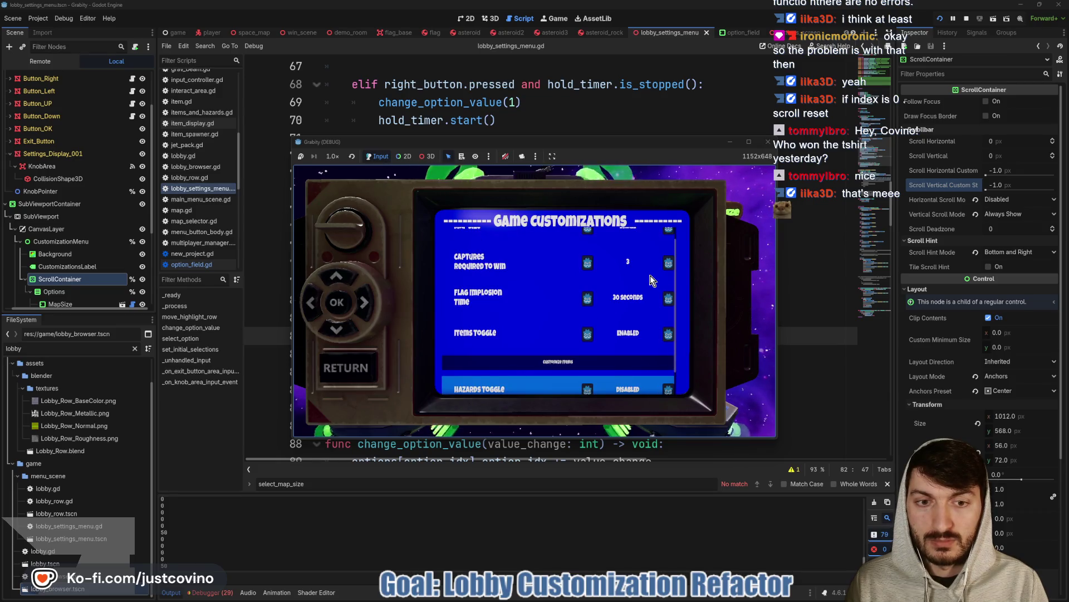
key(Down)
key(Down)
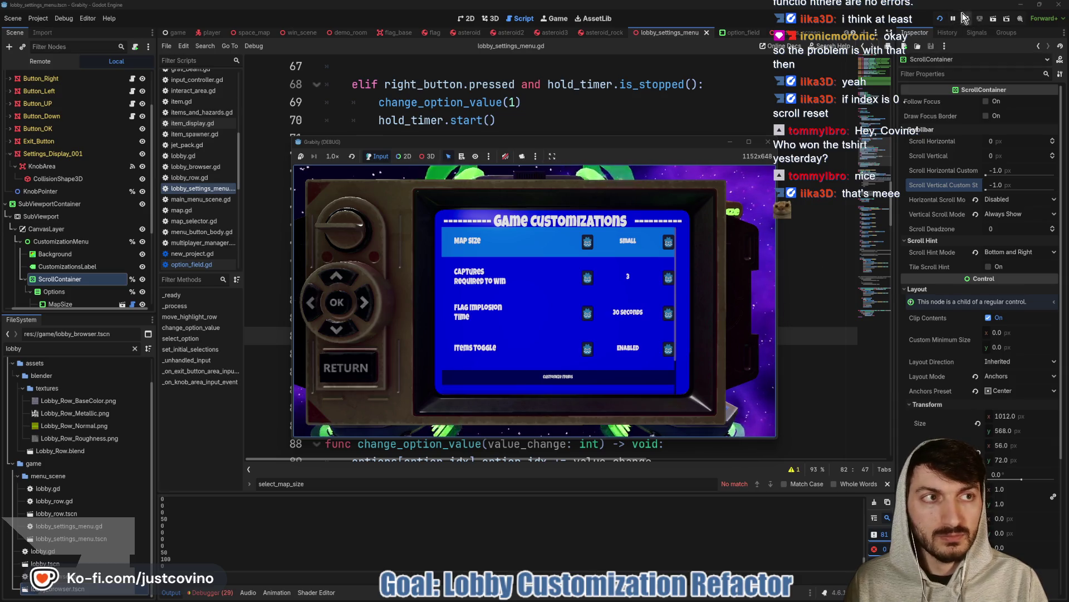
click(787, 264)
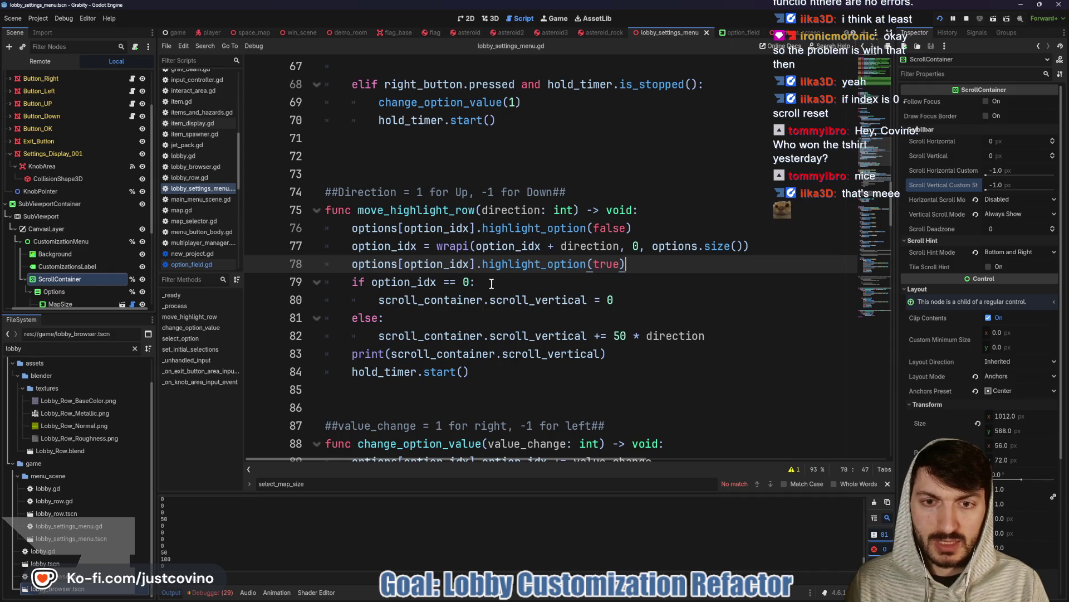
Add 'elif option_idx == options.size():' setting scroll_container.scroll_vertical = 100, then save the script
click(629, 300)
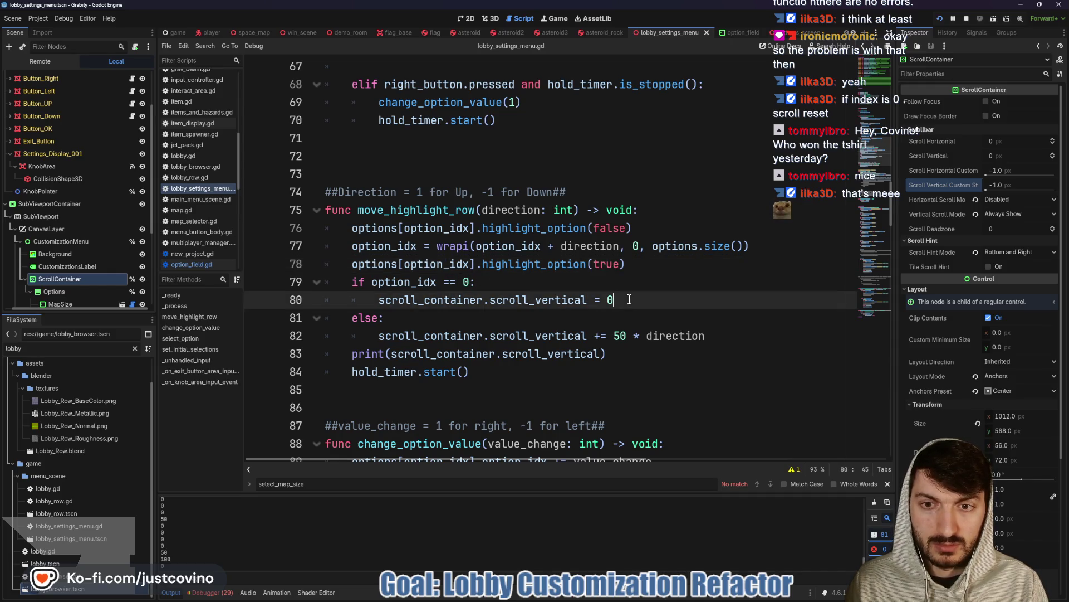
key(Return)
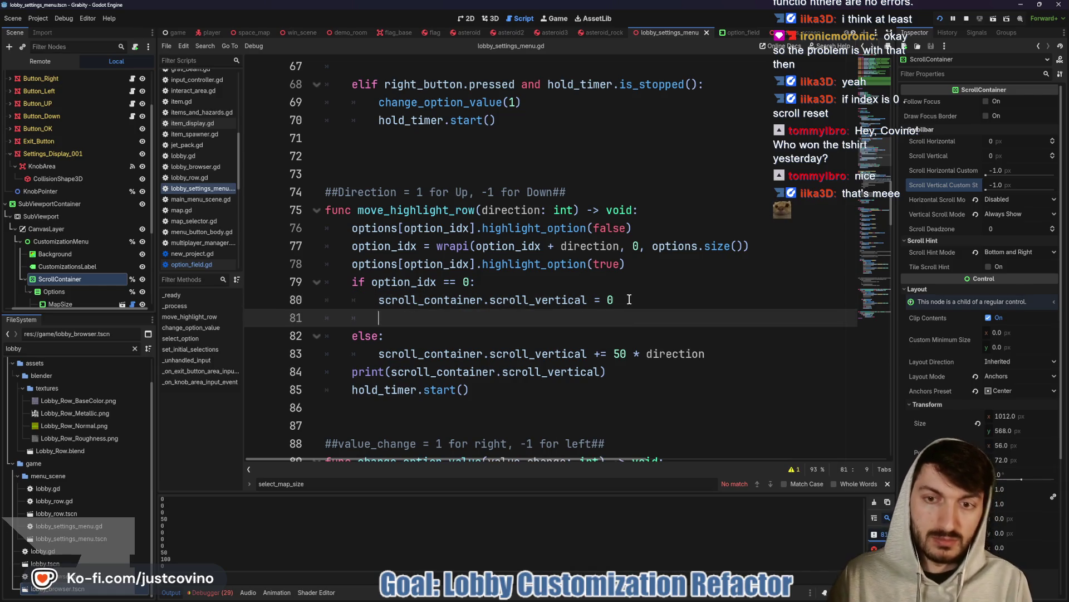
text(elif option_idx)
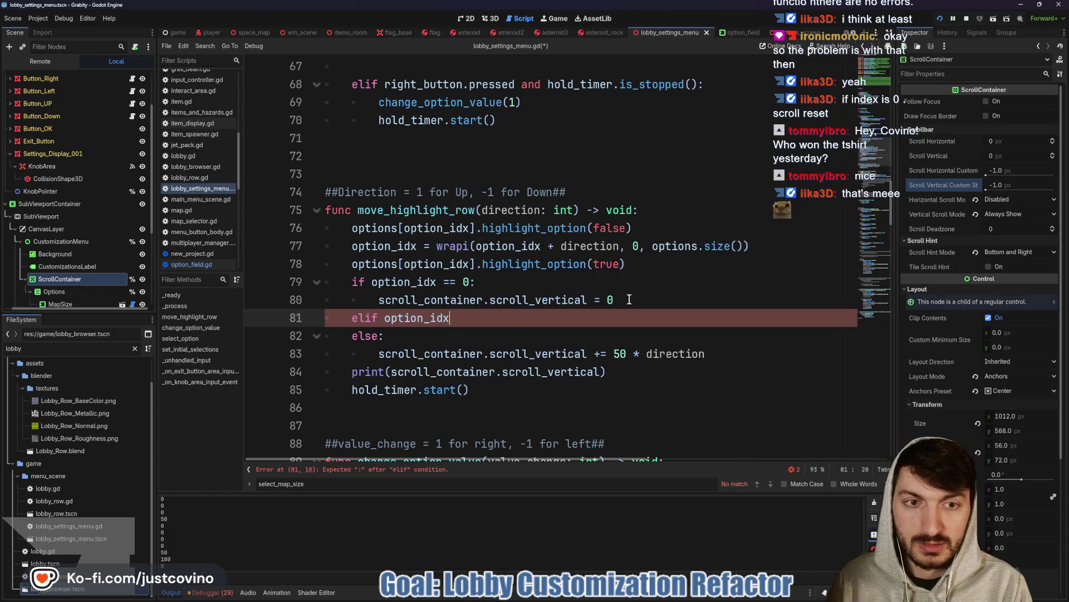
text( == option)
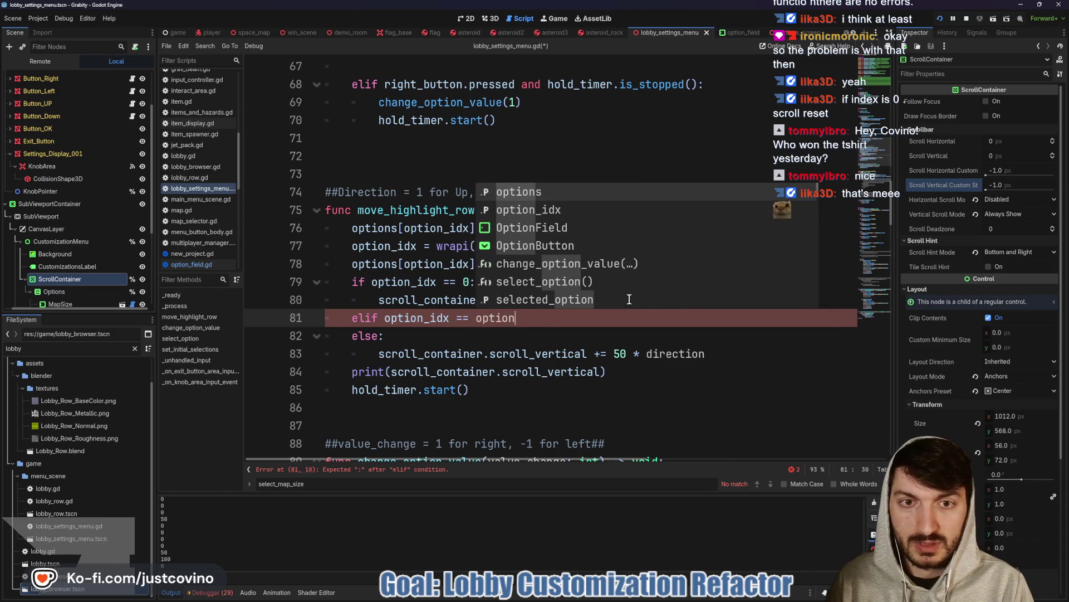
text(s.size)
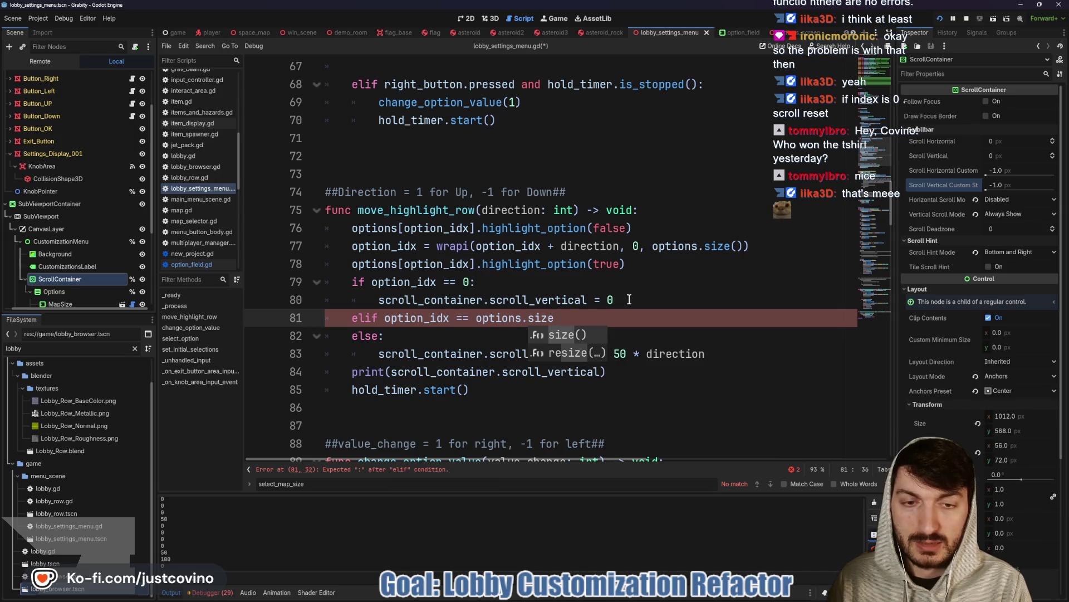
key(Return)
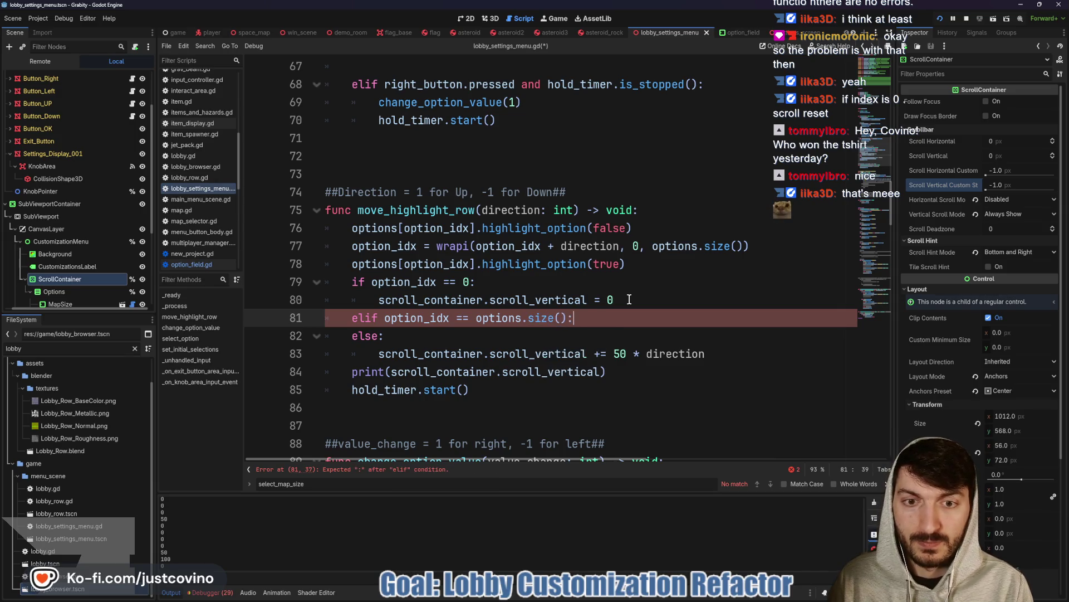
key(Return)
text(scrol)
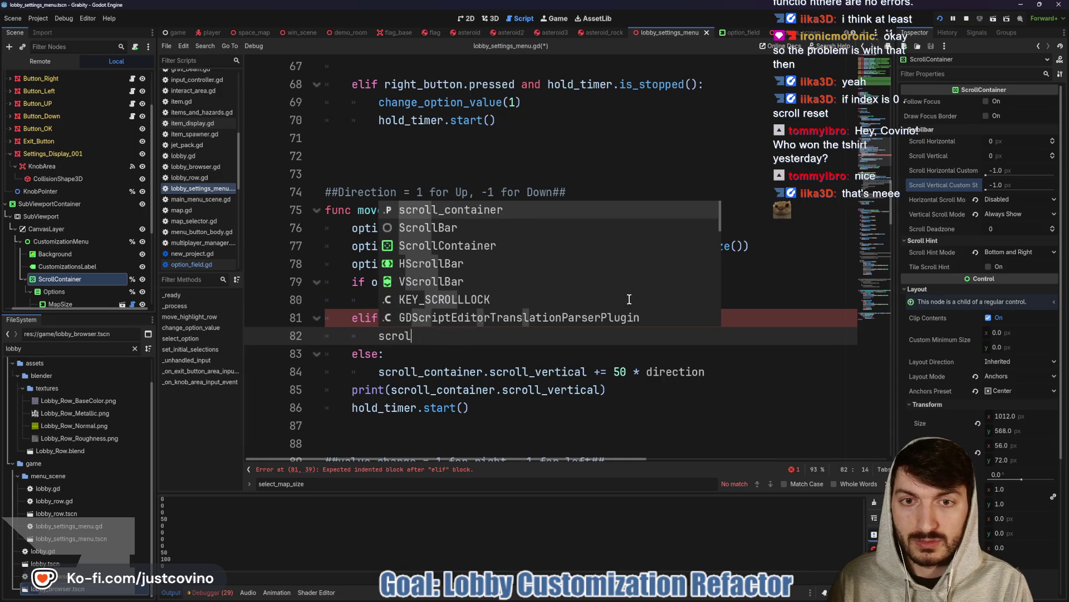
key(Return)
text(.scroll)
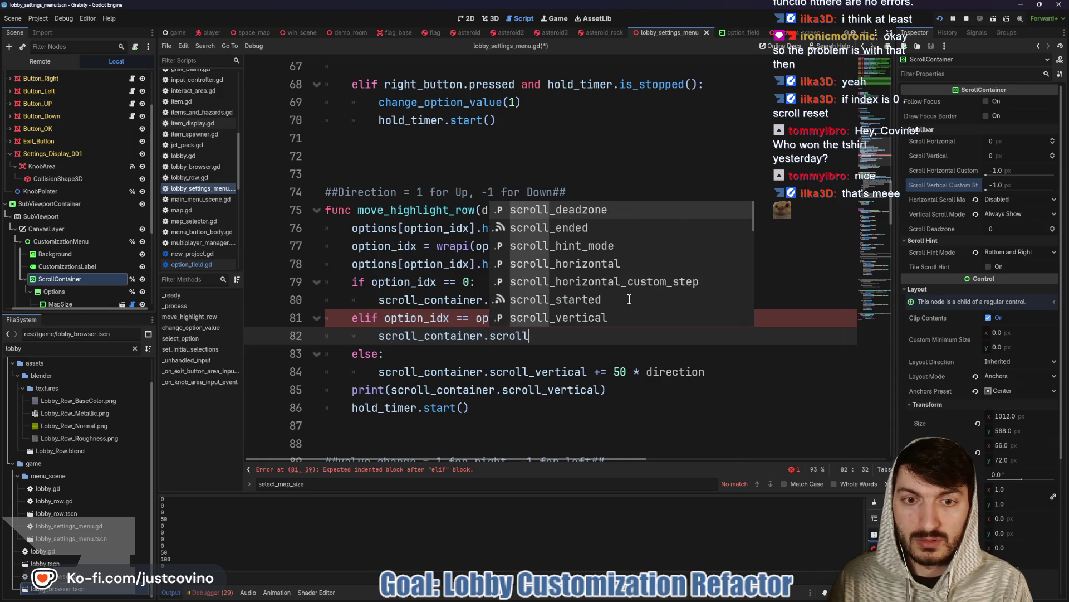
text(_ver)
key(Return)
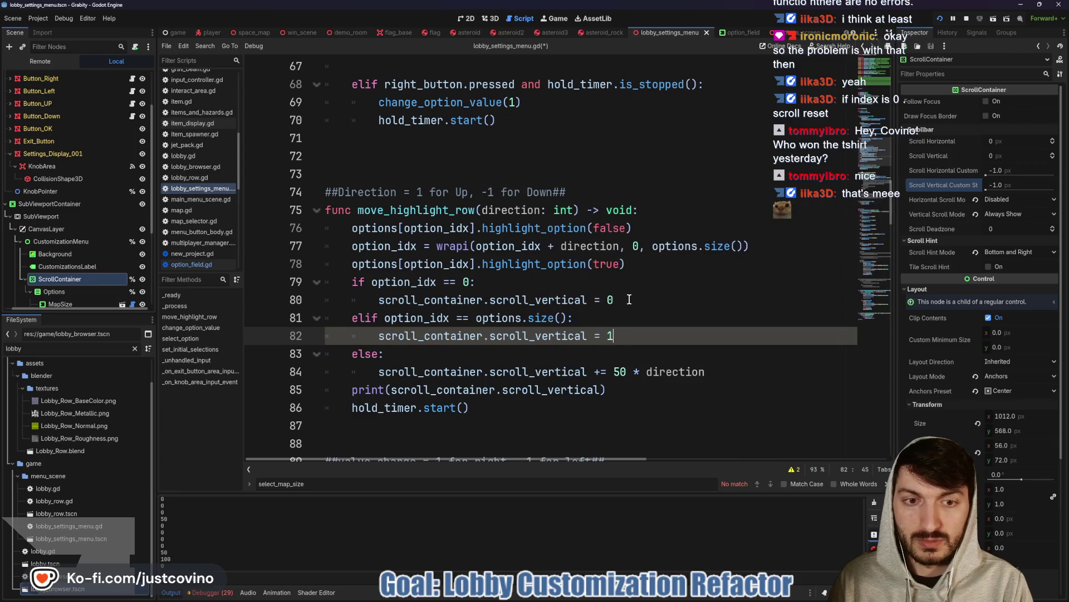
text(00)
key(ctrl+s)
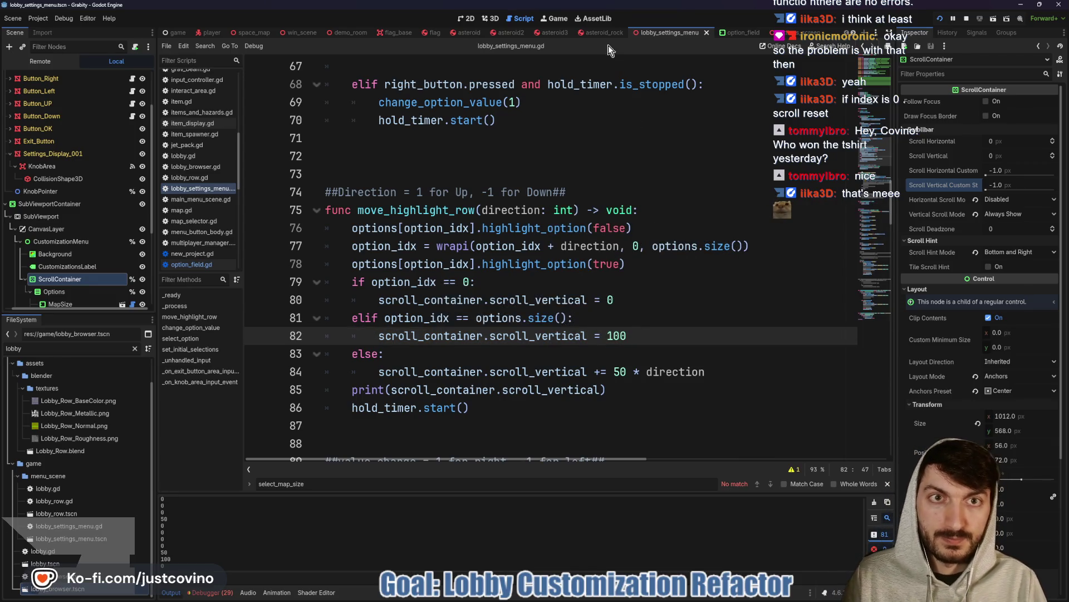
key(F6)
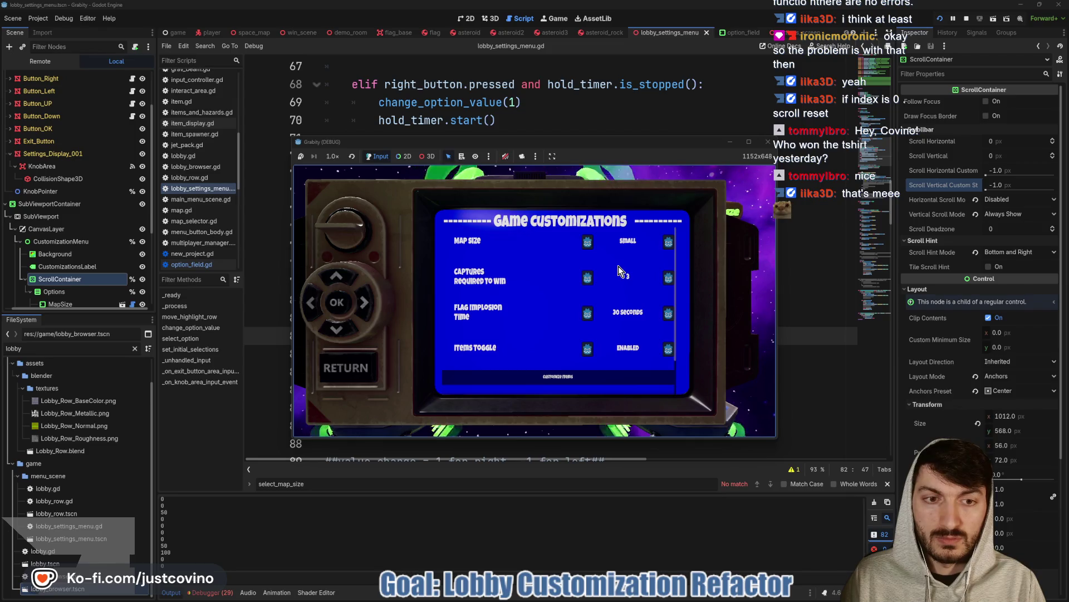
key(Up)
key(Up)
key(Up)
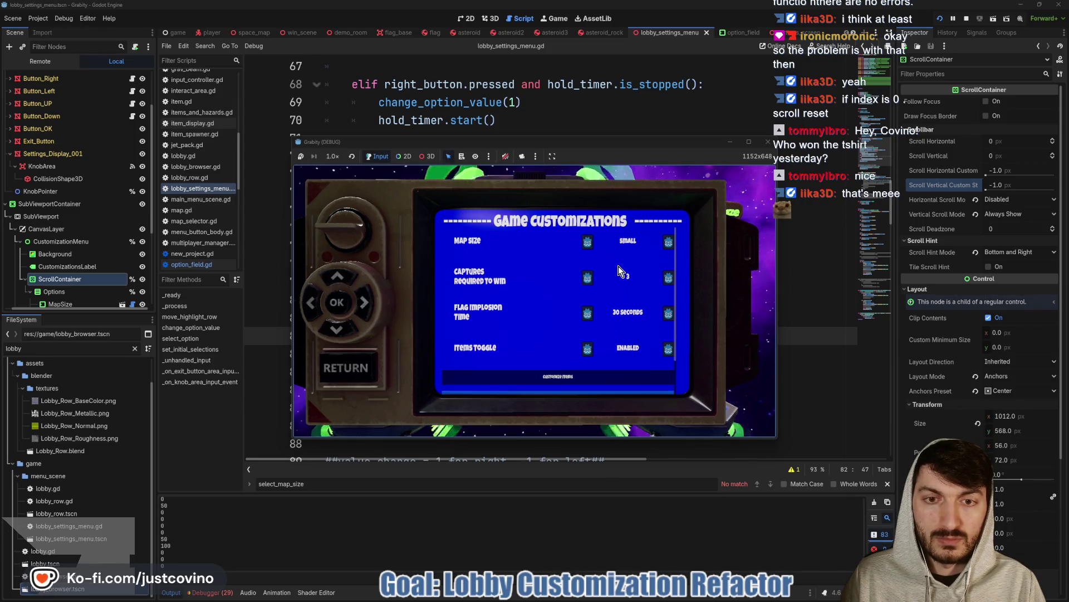
key(Up)
key(Up)
key(Down)
key(Down)
key(Down)
key(Down)
key(Down)
key(Down)
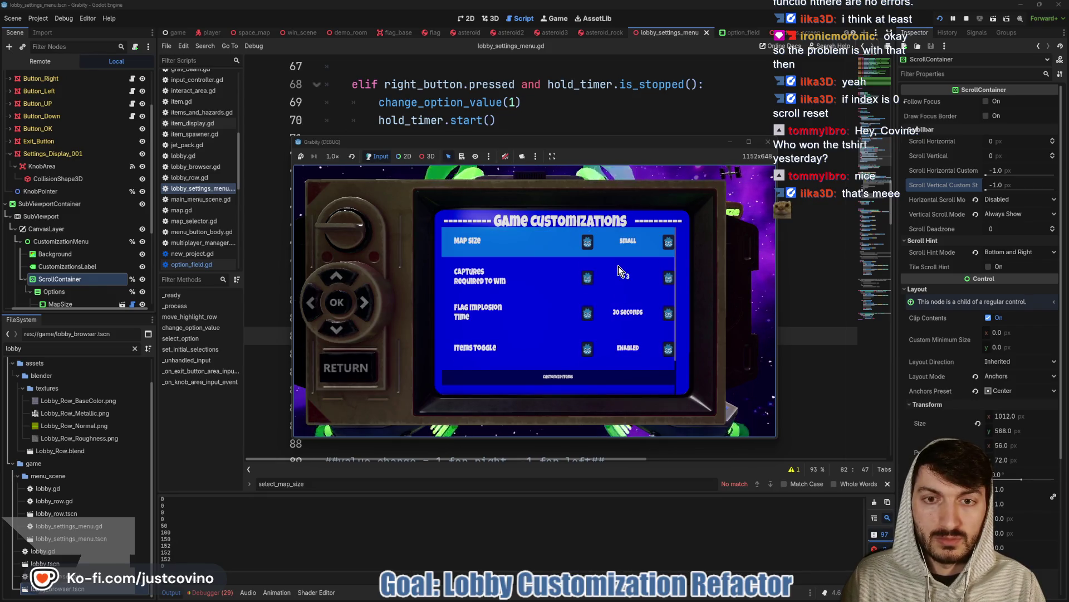
key(Up)
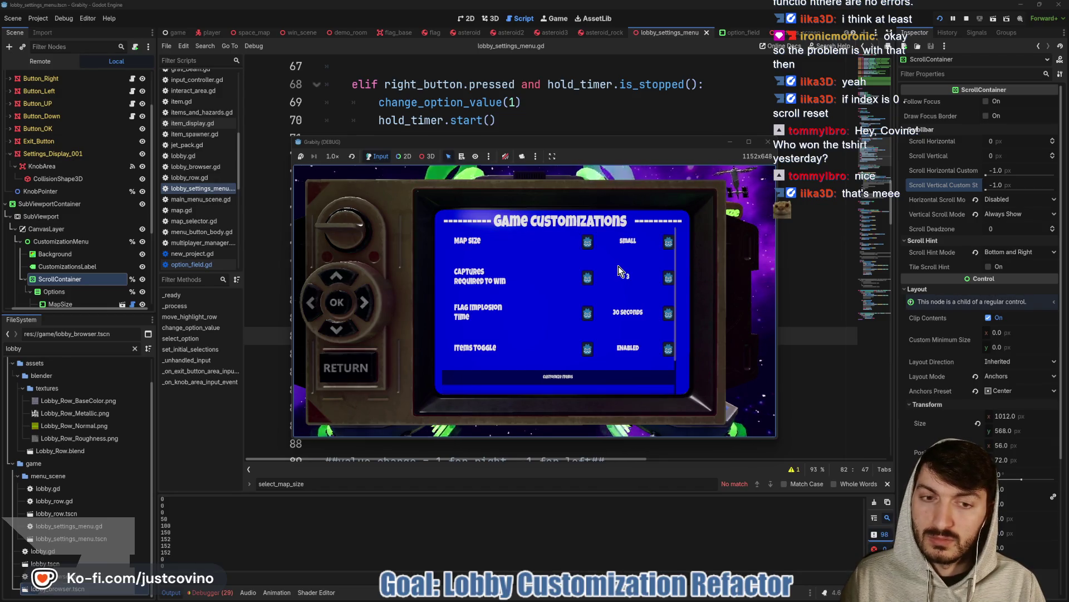
key(Up)
key(Up)
key(Down)
key(Down)
key(Down)
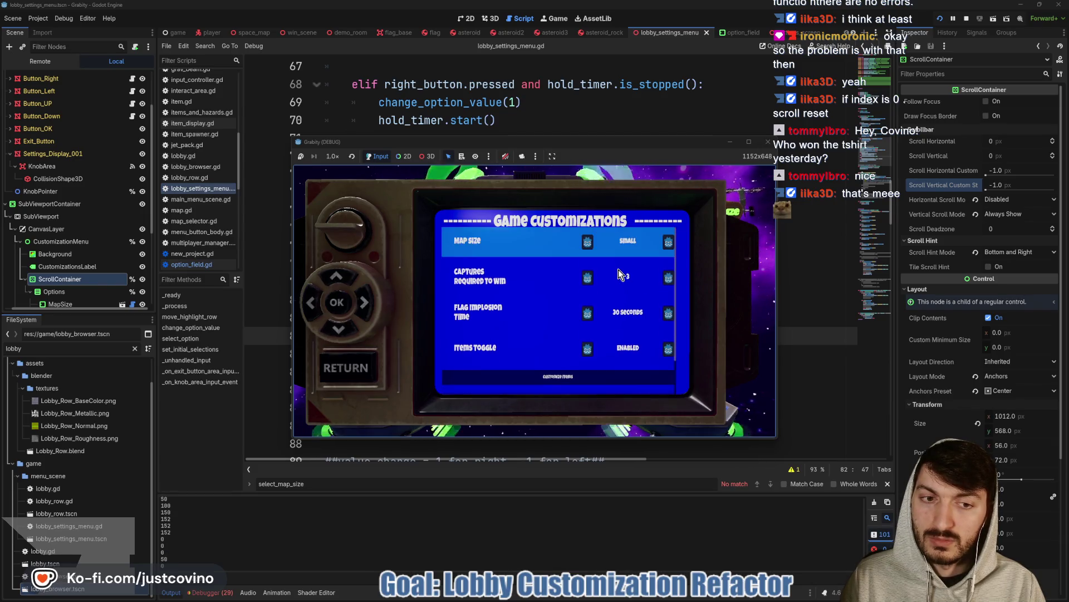
key(Down)
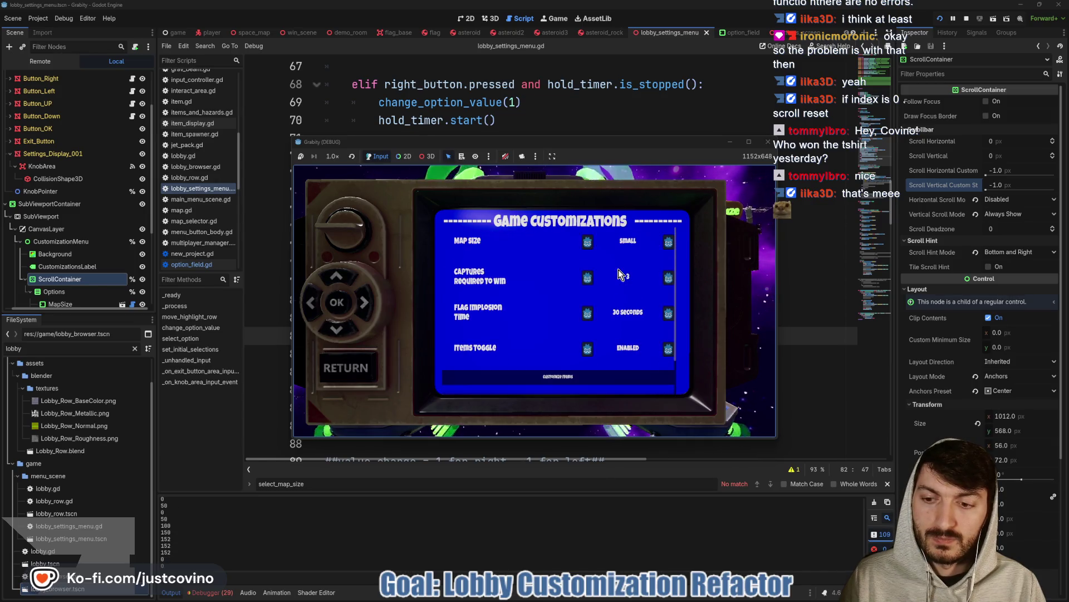
key(F8)
click(669, 309)
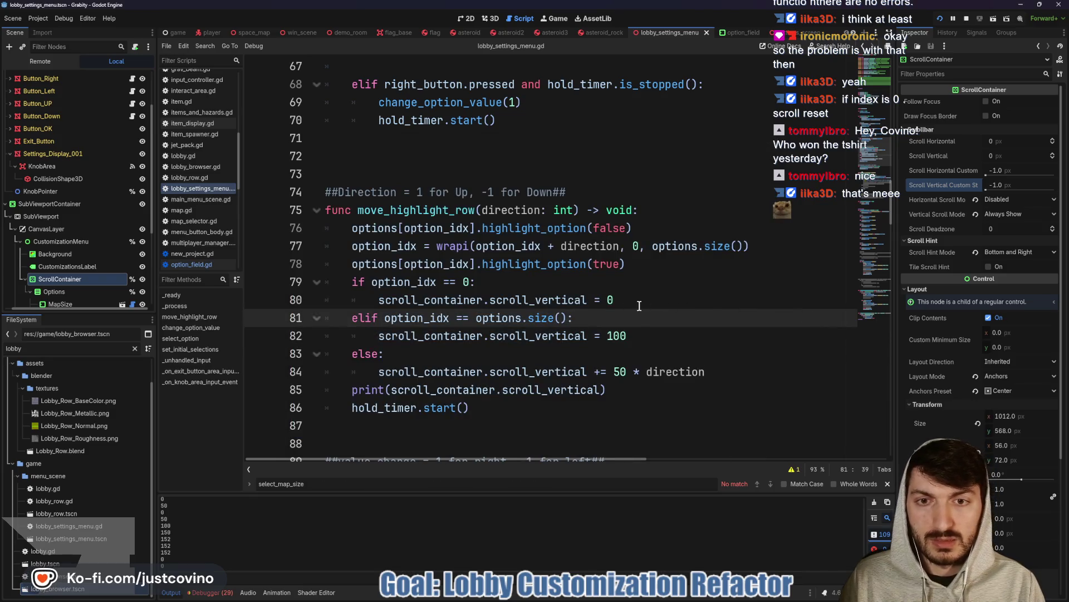
Add a print(option_idx) debug line after line 78 and launch the game
click(658, 268)
key(Return)
text(print()
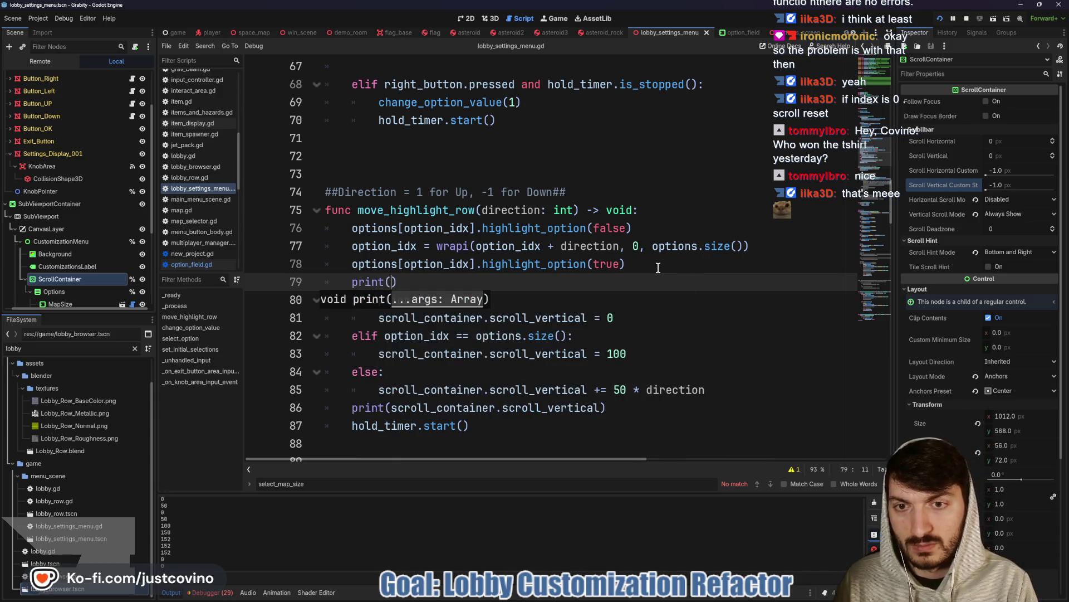
text(options_idx)
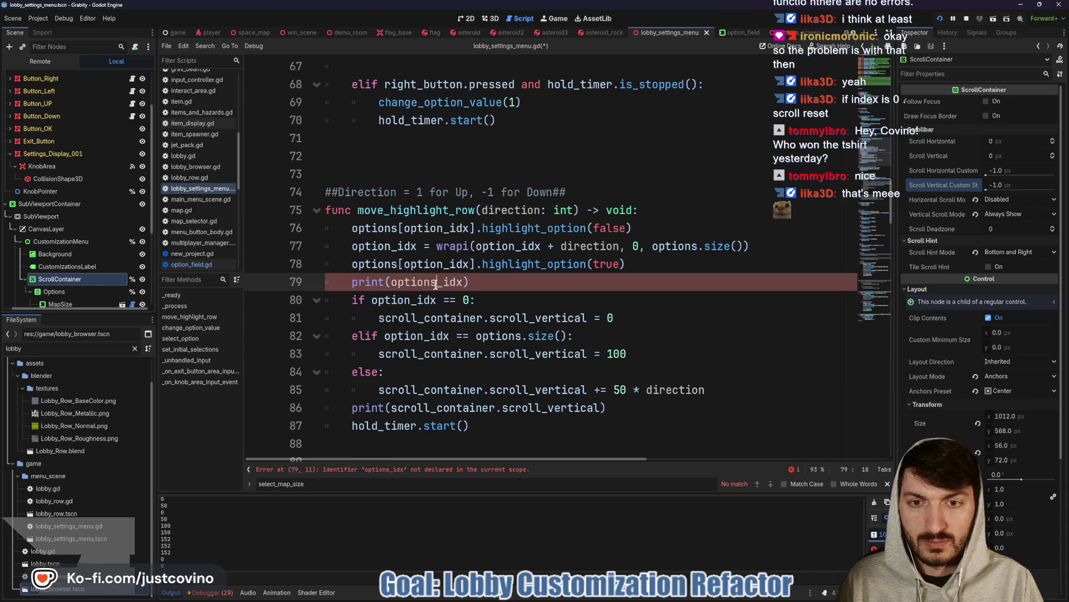
key(BackSpace)
key(F6)
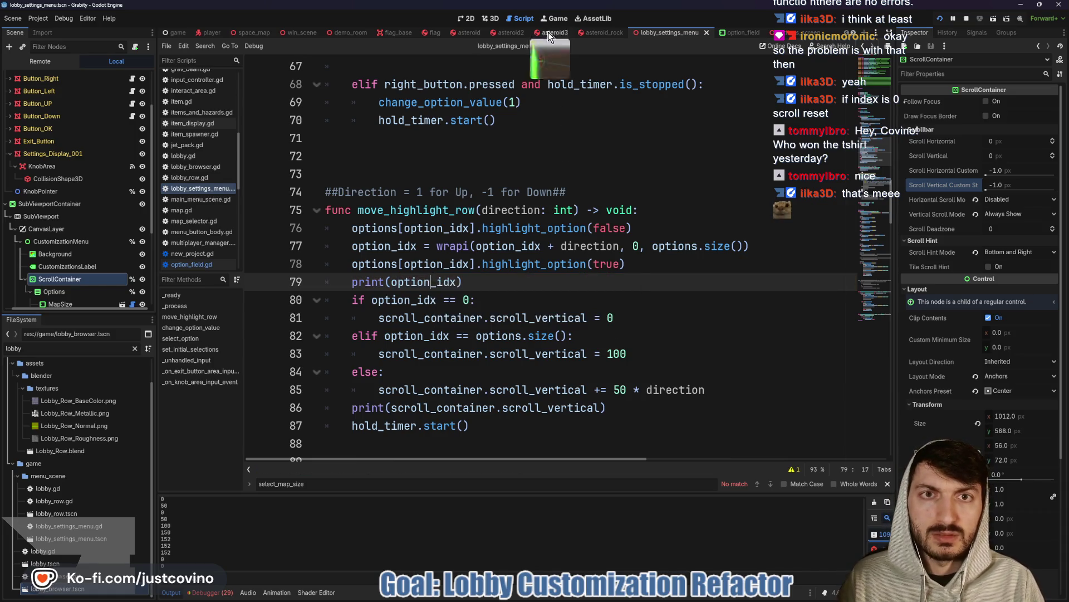
Scroll through the printed scroll values, then select options.size() in the line 82 condition
scroll(587, 252, down, 1)
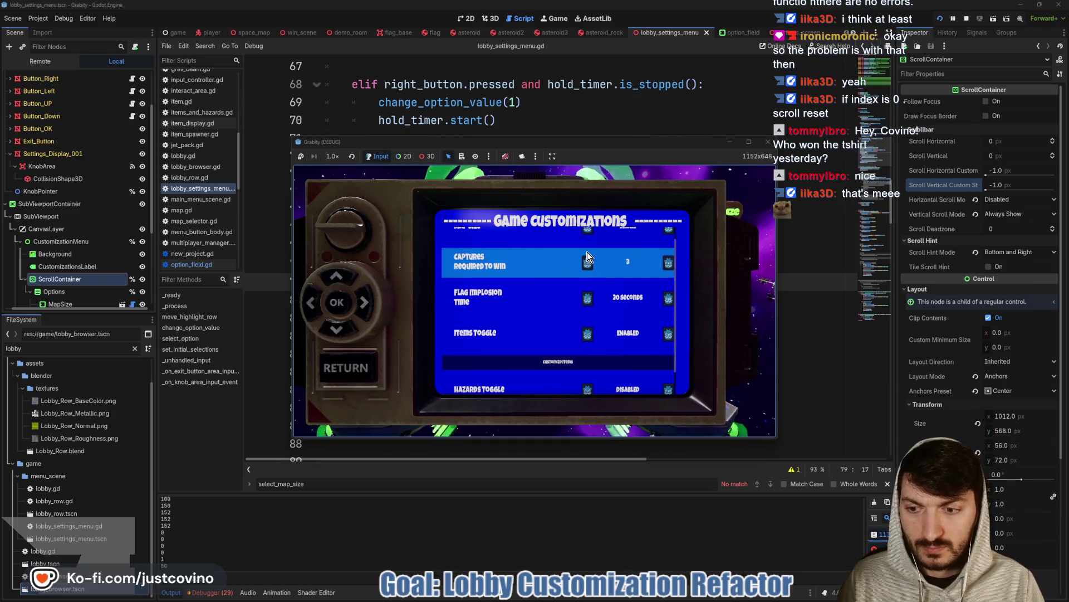
scroll(587, 255, down, 1)
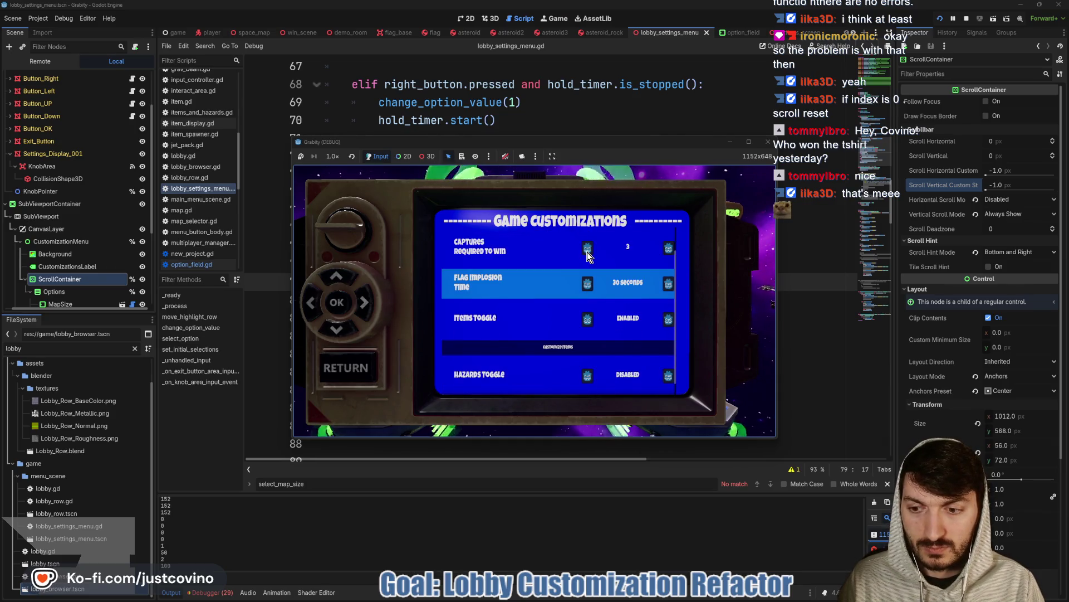
scroll(587, 255, down, 1)
scroll(587, 255, down, 1)
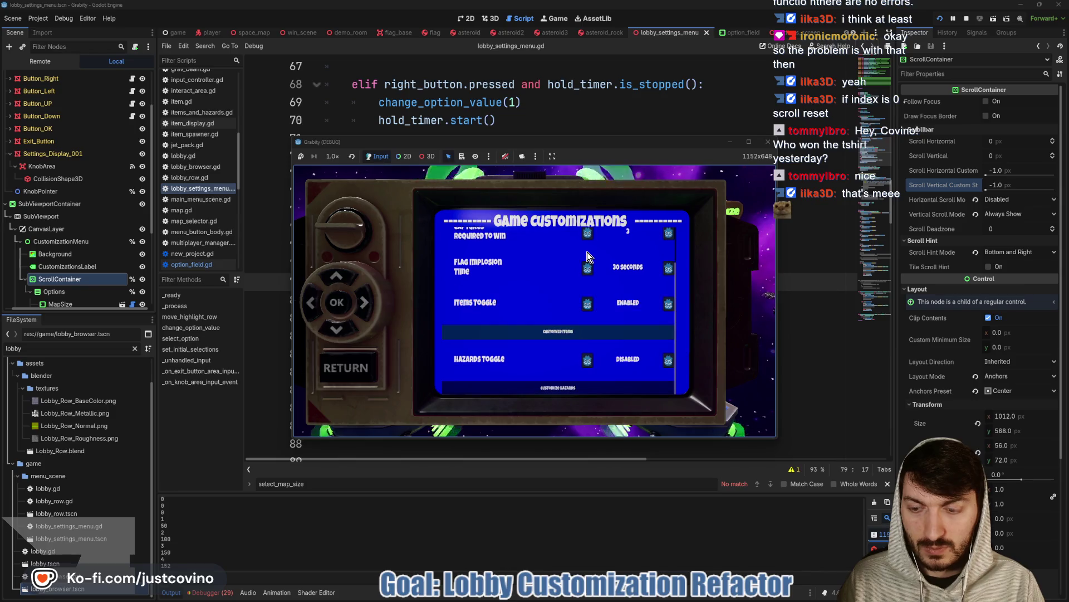
scroll(588, 252, down, 1)
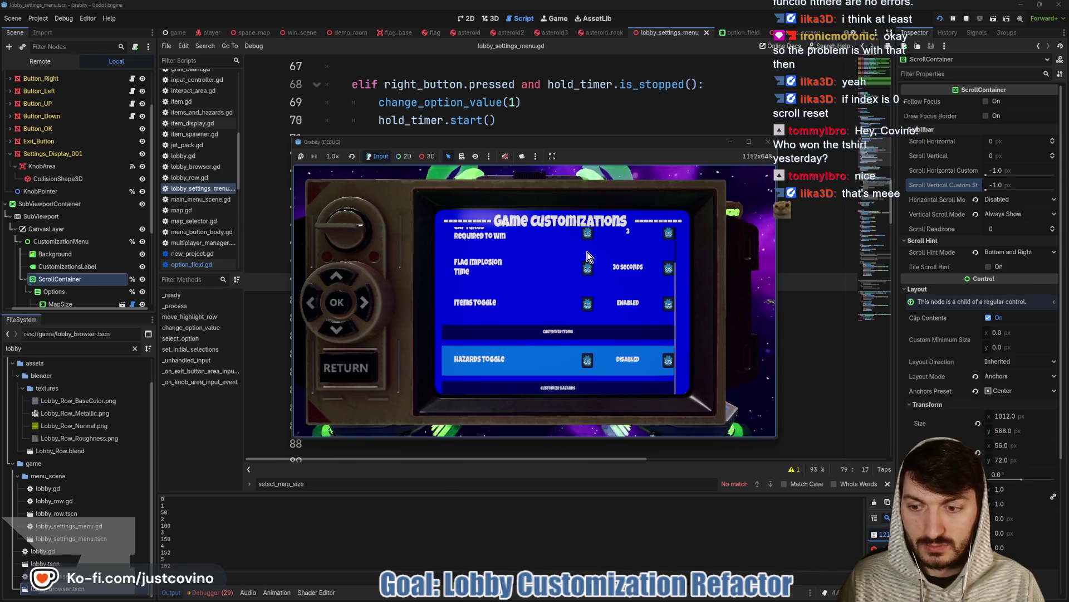
scroll(587, 251, down, 1)
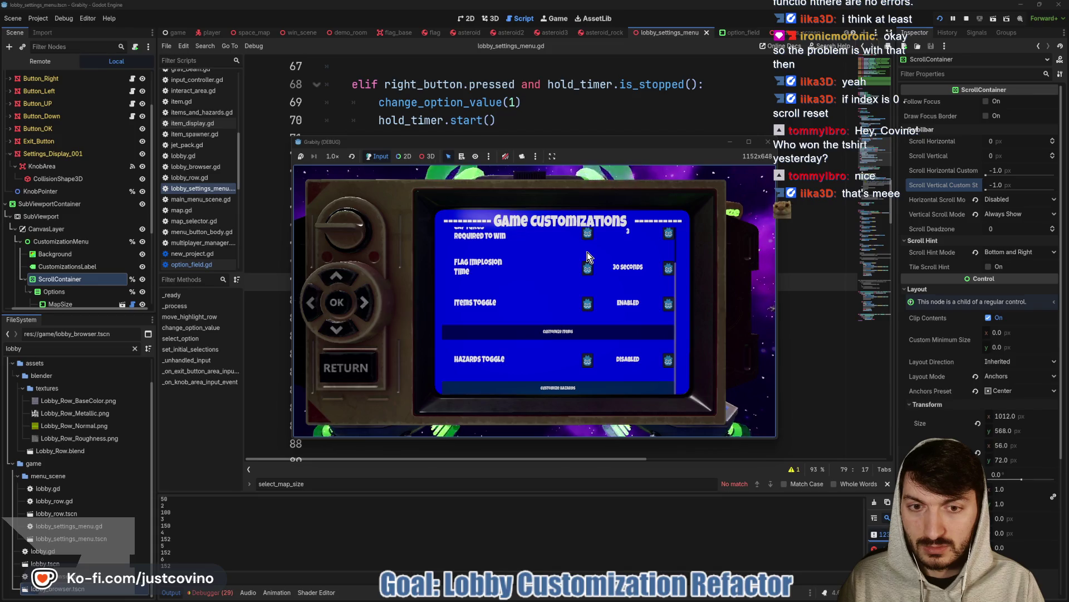
scroll(587, 252, down, 1)
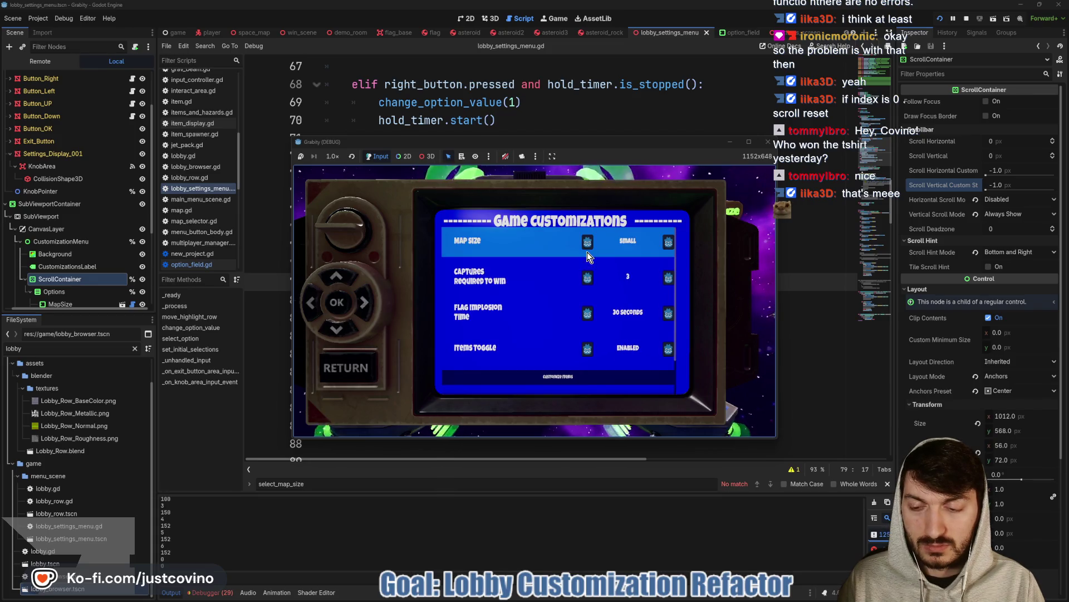
click(826, 305)
drag(566, 336, 476, 335)
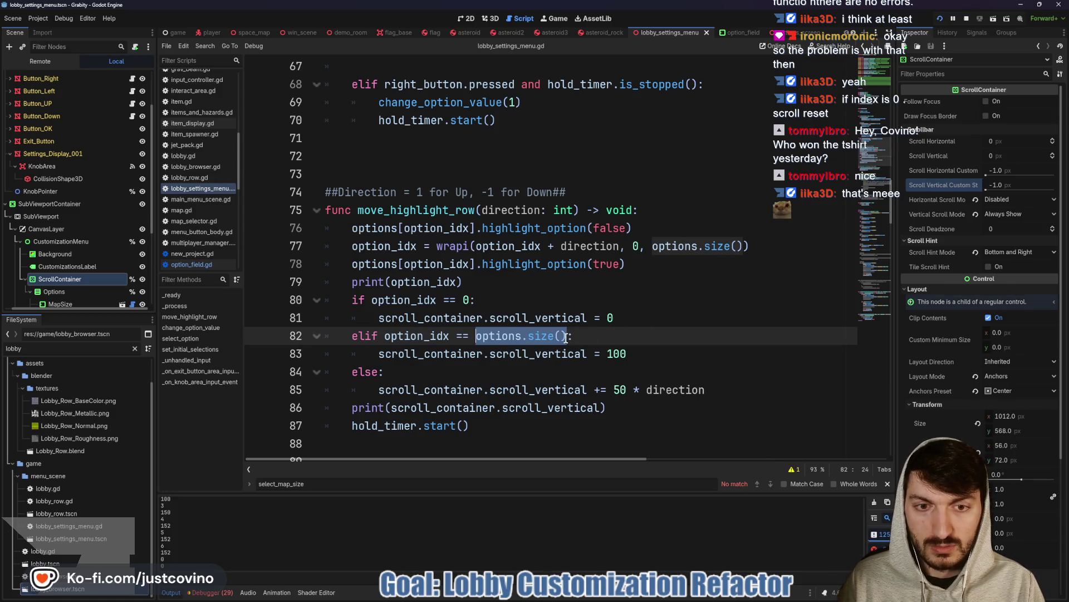
Change the bottom check to options.size() - 1 with scroll value 152, save, and relaunch
click(621, 336)
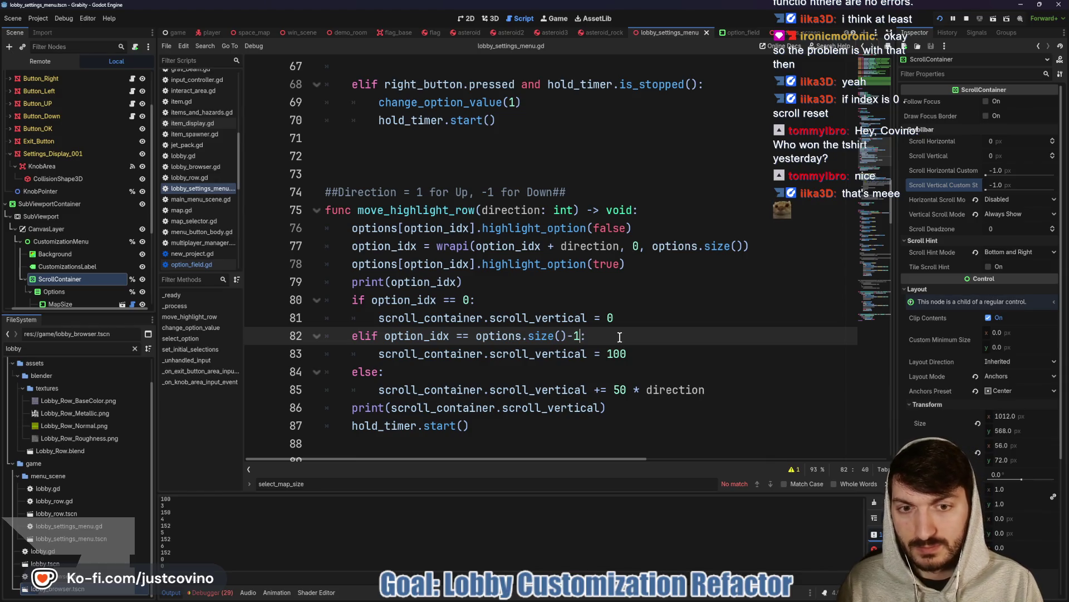
scroll(103, 228, down, 3)
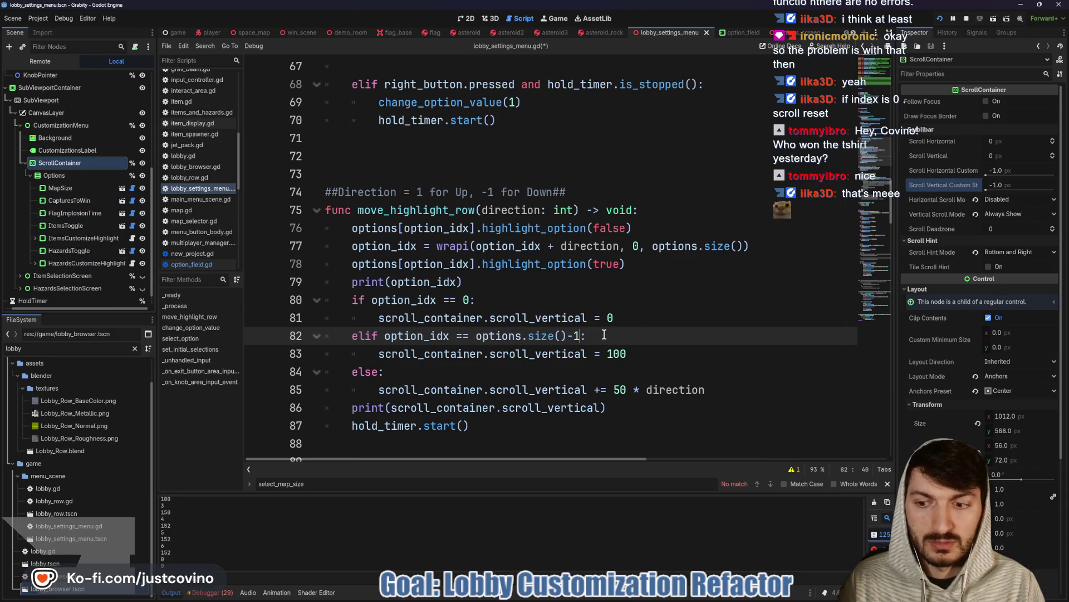
key(ctrl+s)
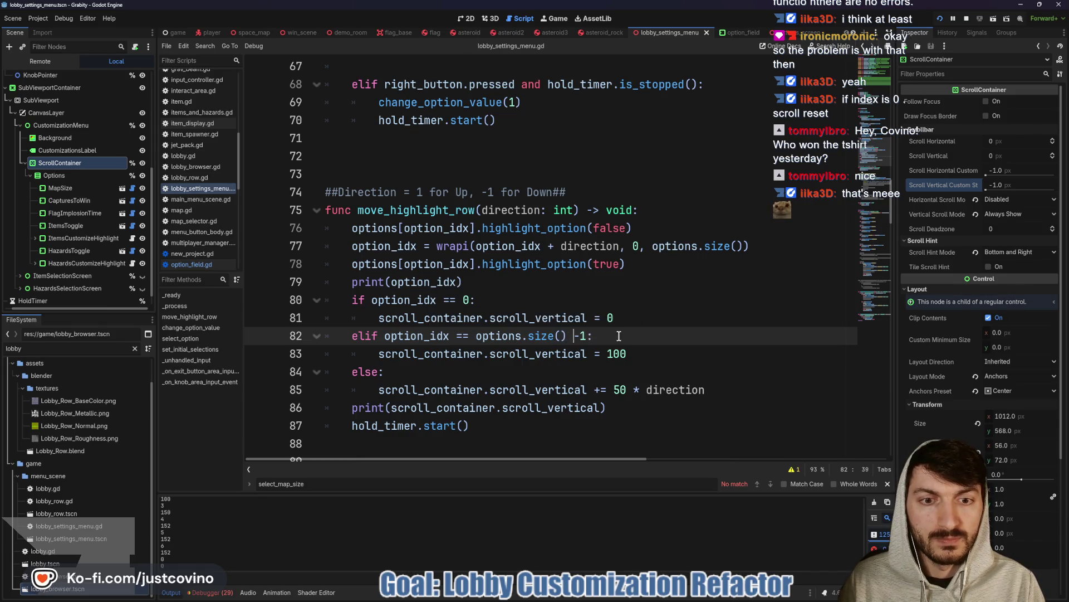
click(582, 336)
key(F6)
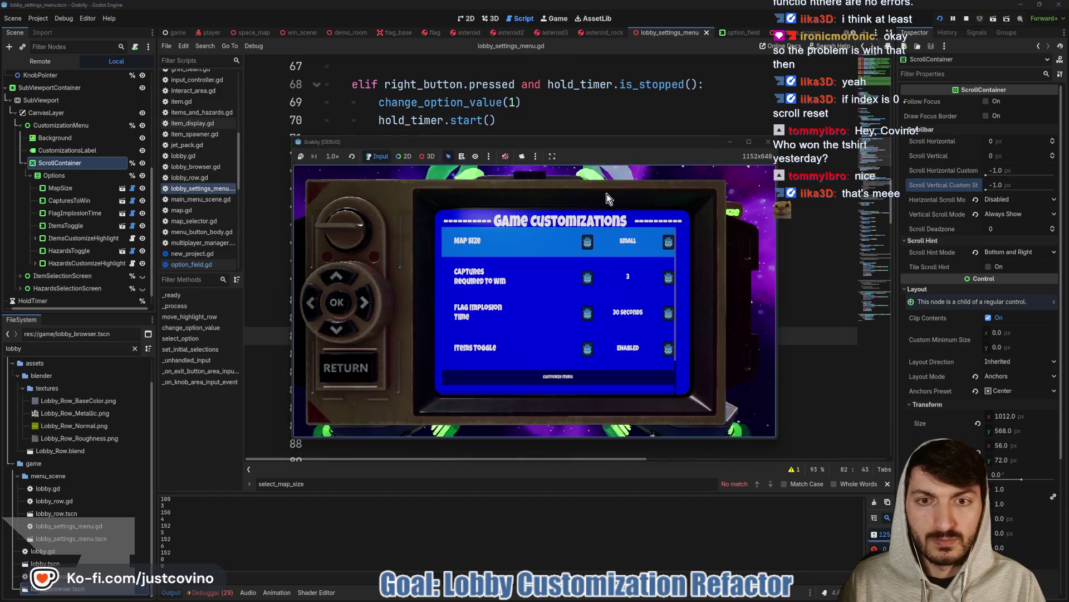
Move the highlight past the last row and back up, checking the bottom scroll value
key(Down)
key(Down)
key(Down)
key(Down)
key(Down)
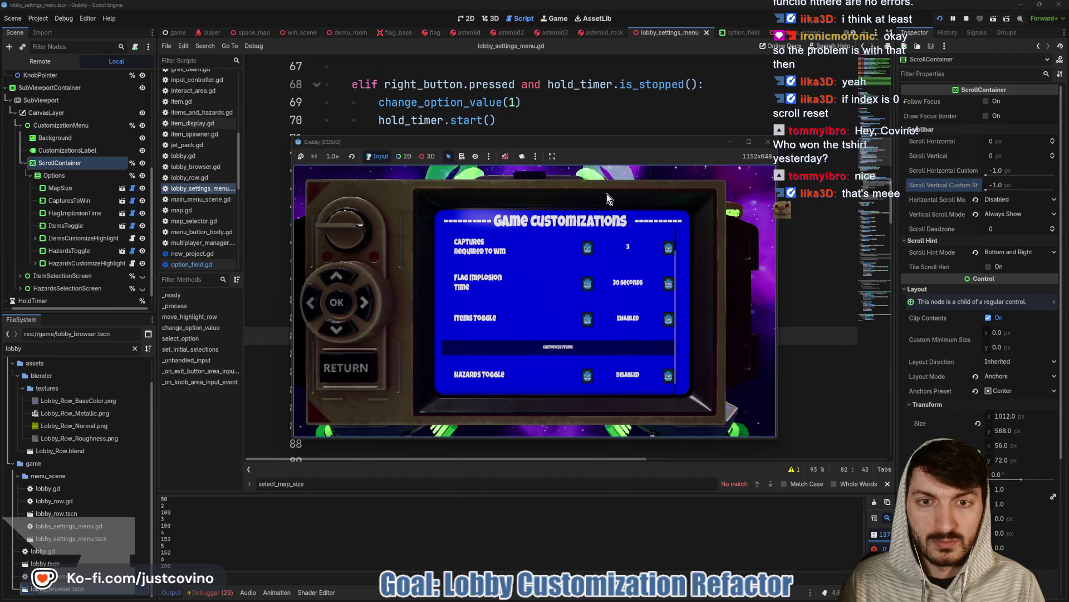
key(Down)
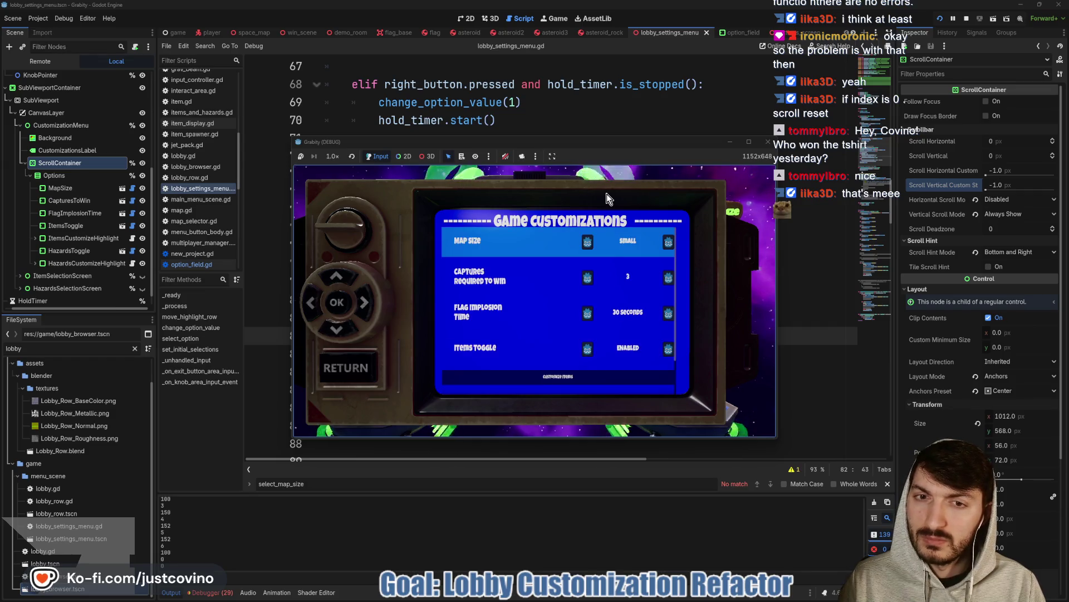
key(Up)
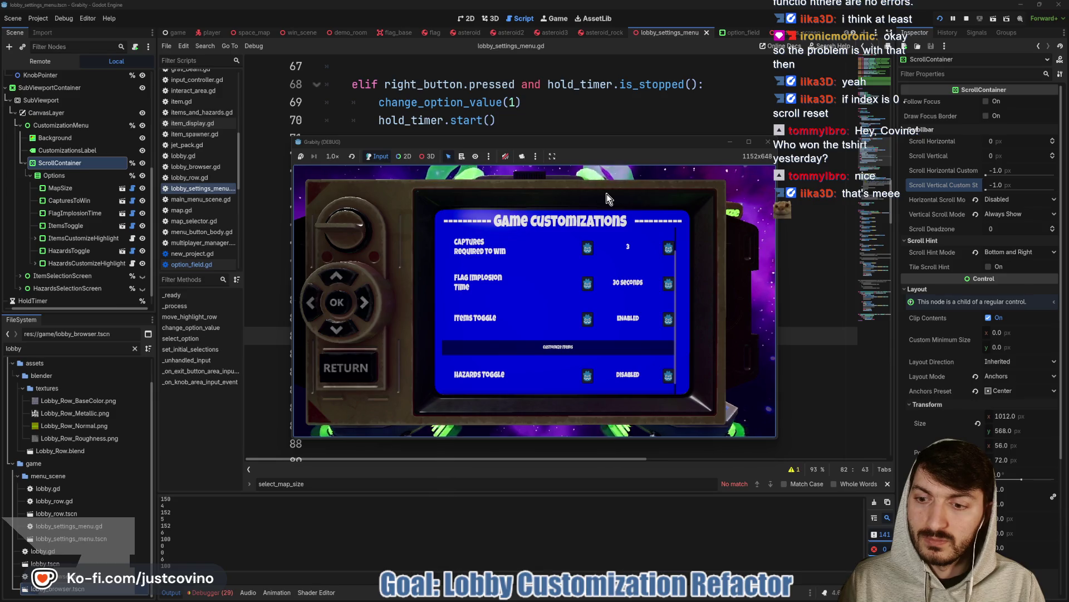
click(817, 263)
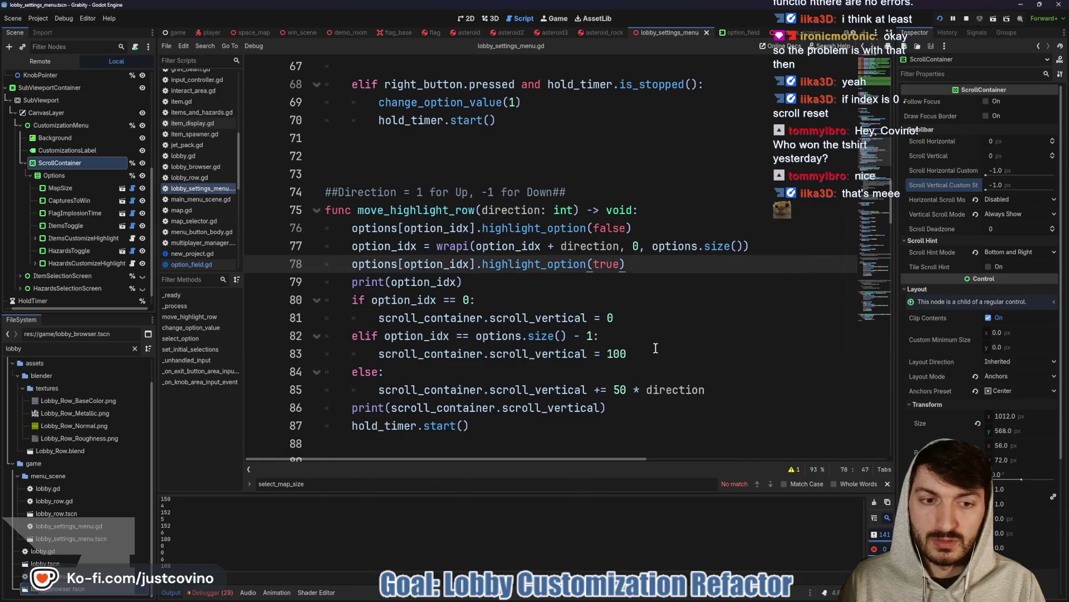
click(617, 354)
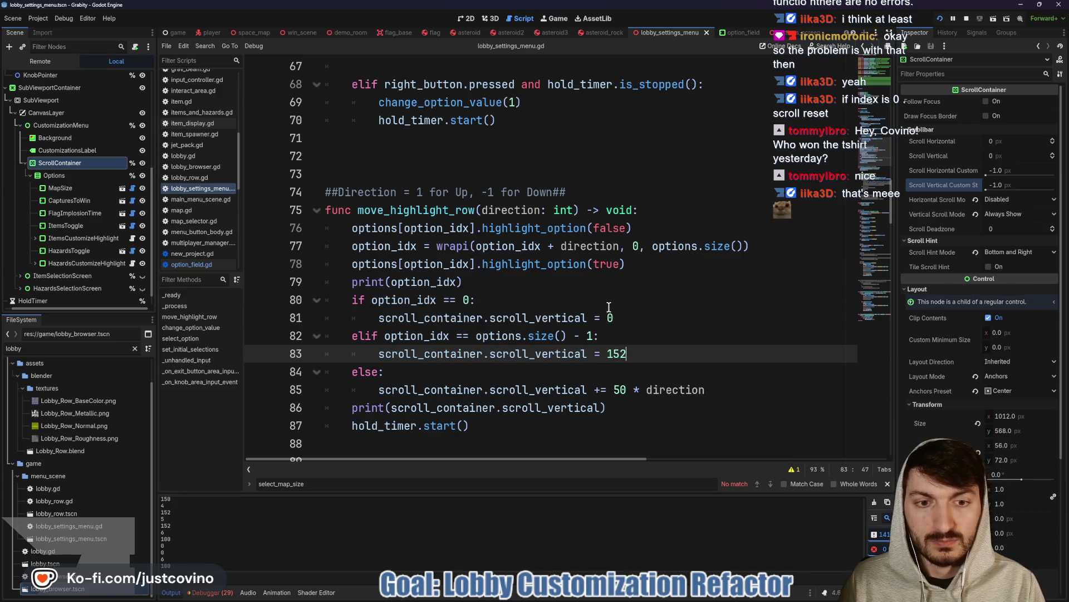
click(547, 21)
key(Up)
key(Up)
key(Up)
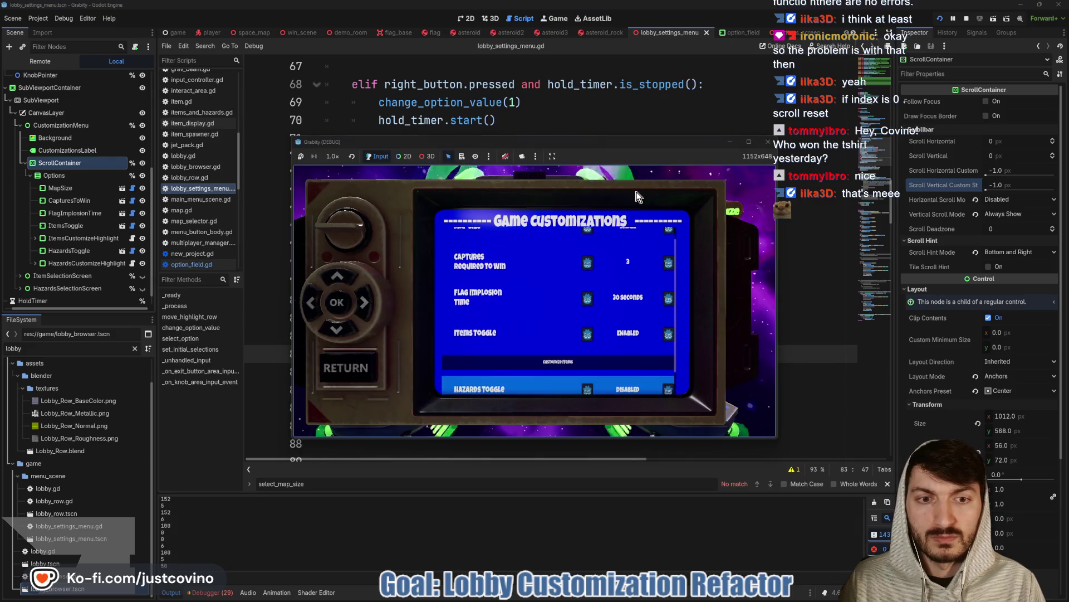
Step the highlight up past the top to confirm the list jumps to the bottom, then stop the game
key(Up)
key(Up)
key(Up)
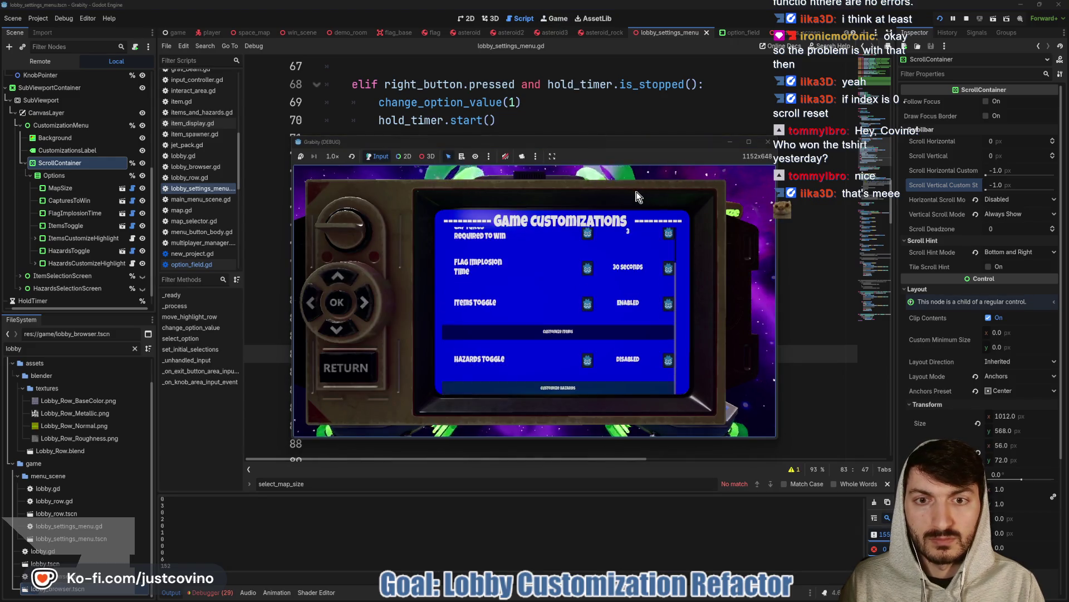
key(Up)
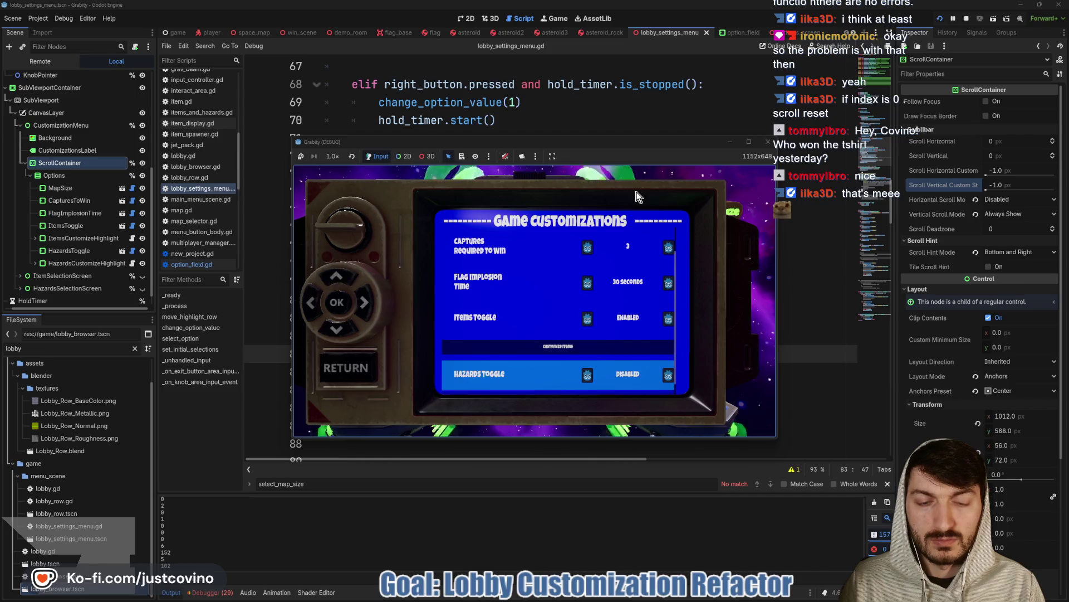
key(Down)
key(Up)
key(Up)
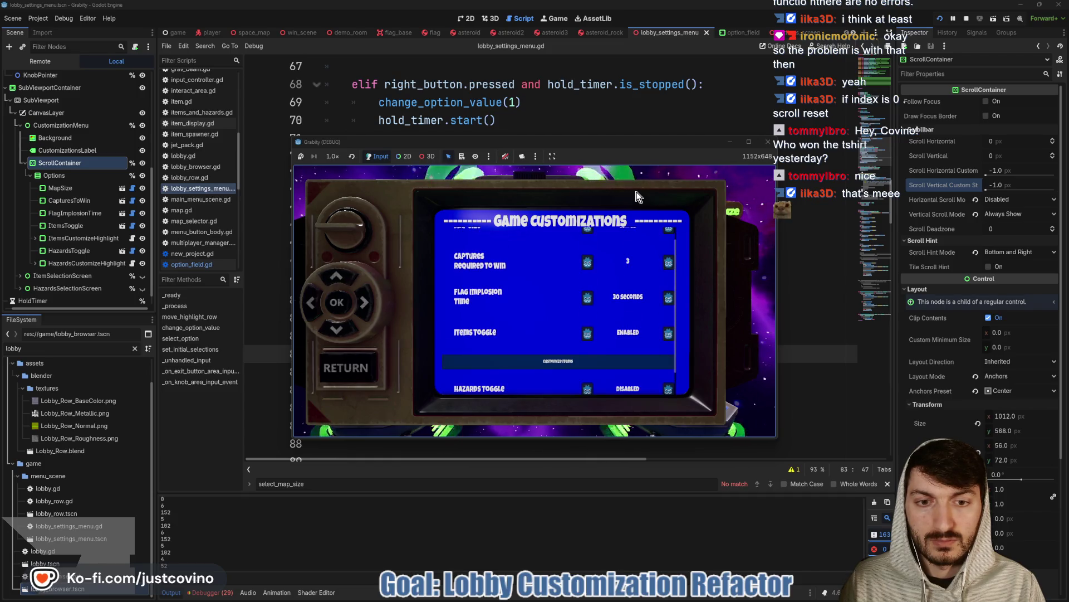
key(Up)
key(Up)
key(Up)
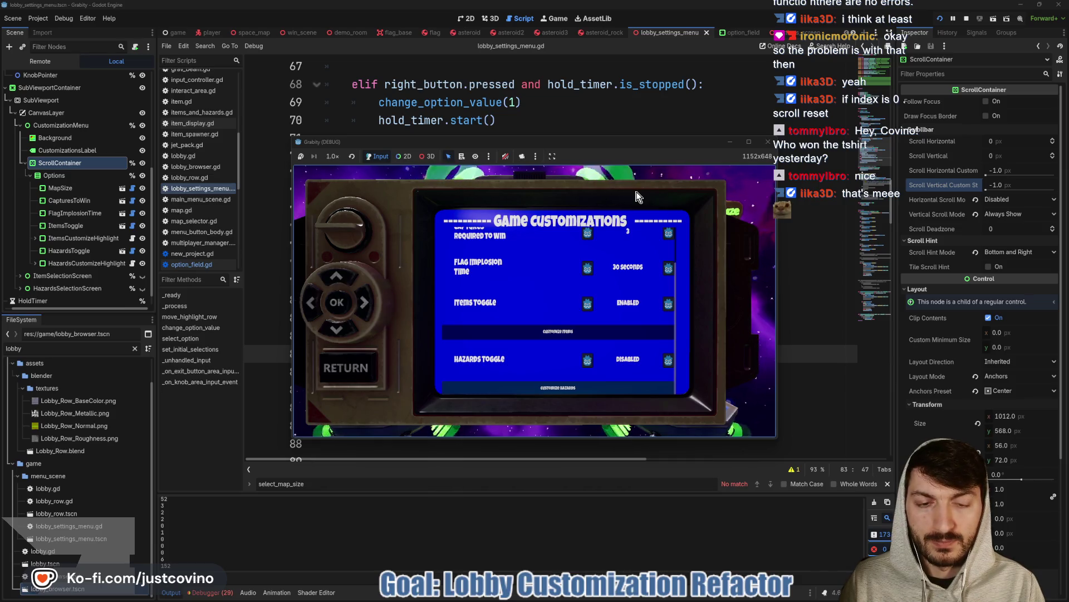
key(Up)
key(Up)
key(Up)
key(Up)
key(Up)
key(Up)
key(Up)
key(Up)
key(Up)
key(Up)
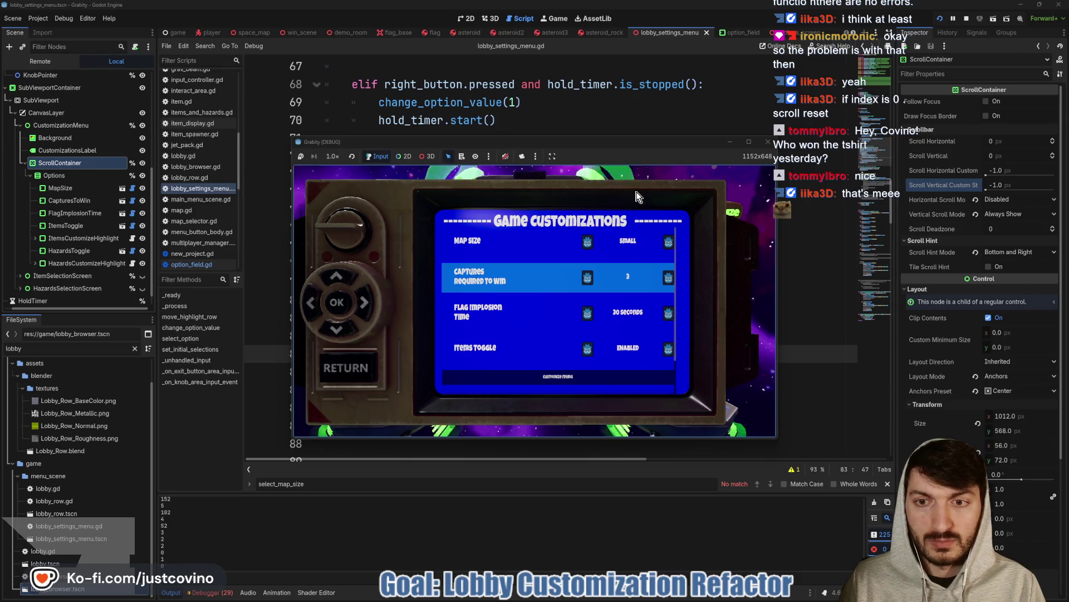
click(971, 22)
Delete the scroll_vertical and print(option_idx) debug lines from move_highlight_row and save the script
click(608, 299)
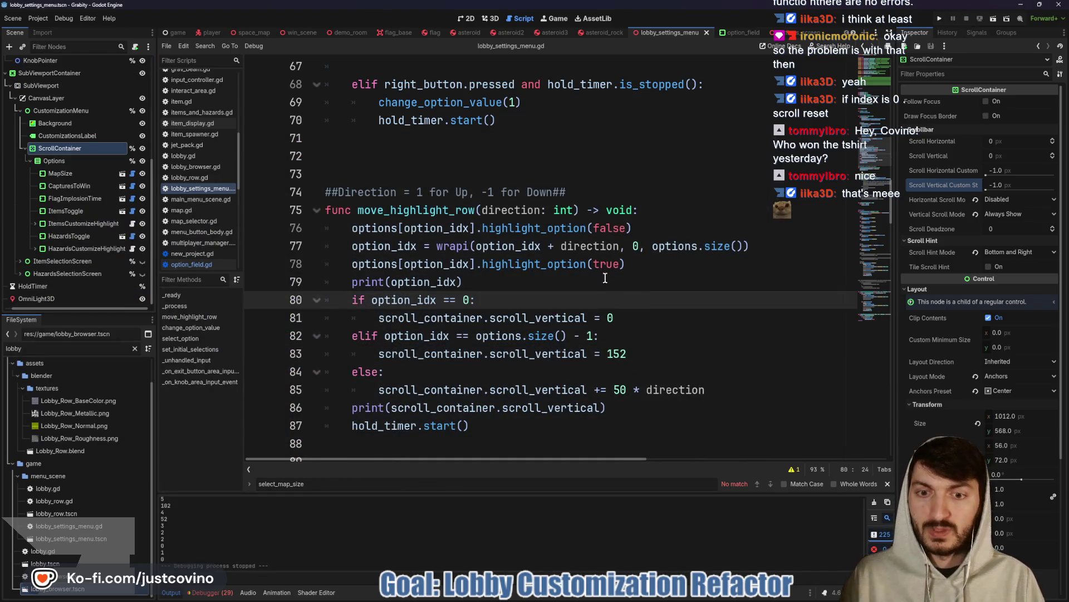
drag(622, 407, 328, 409)
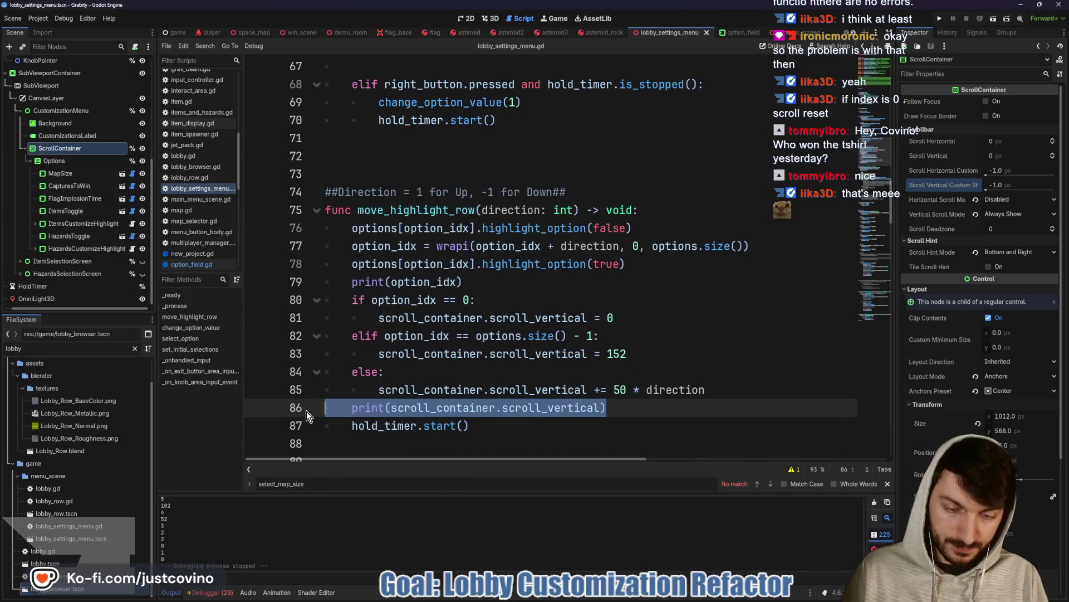
key(BackSpace)
key(BackSpace)
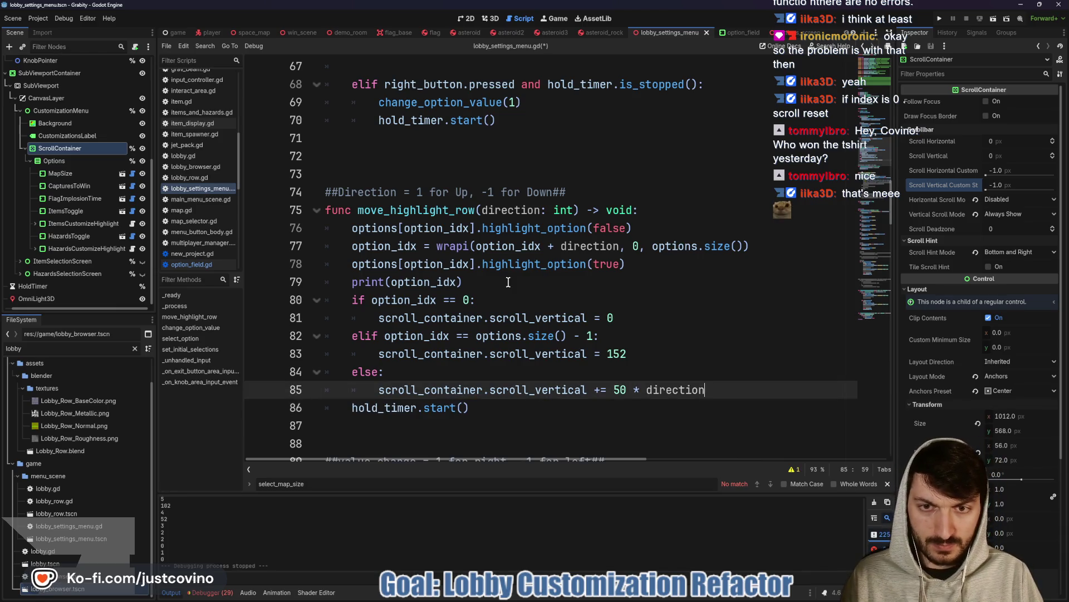
drag(518, 280, 298, 274)
key(BackSpace)
key(BackSpace)
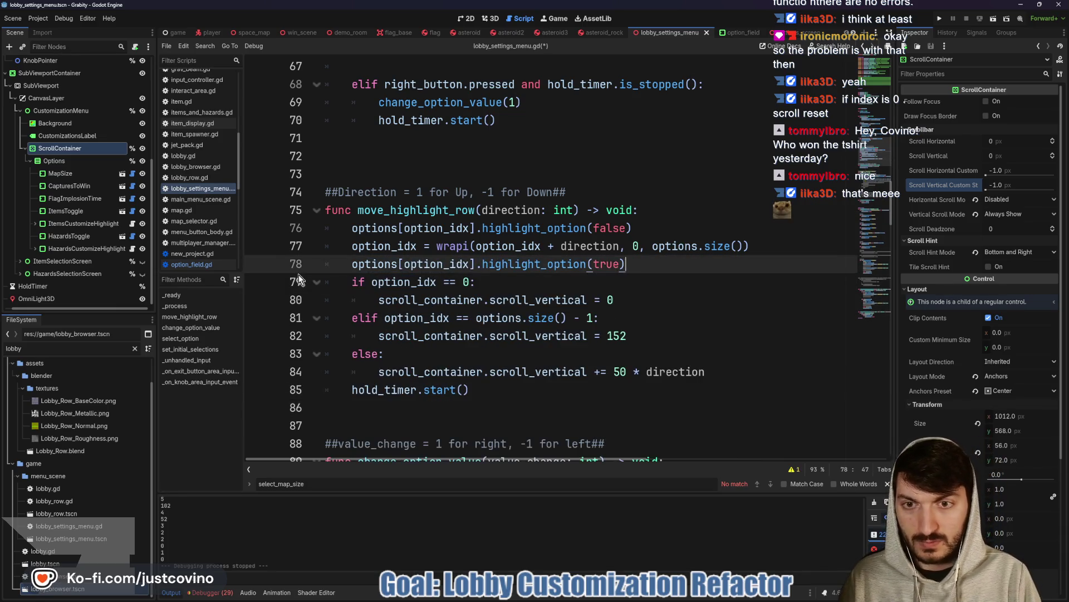
key(ctrl+s)
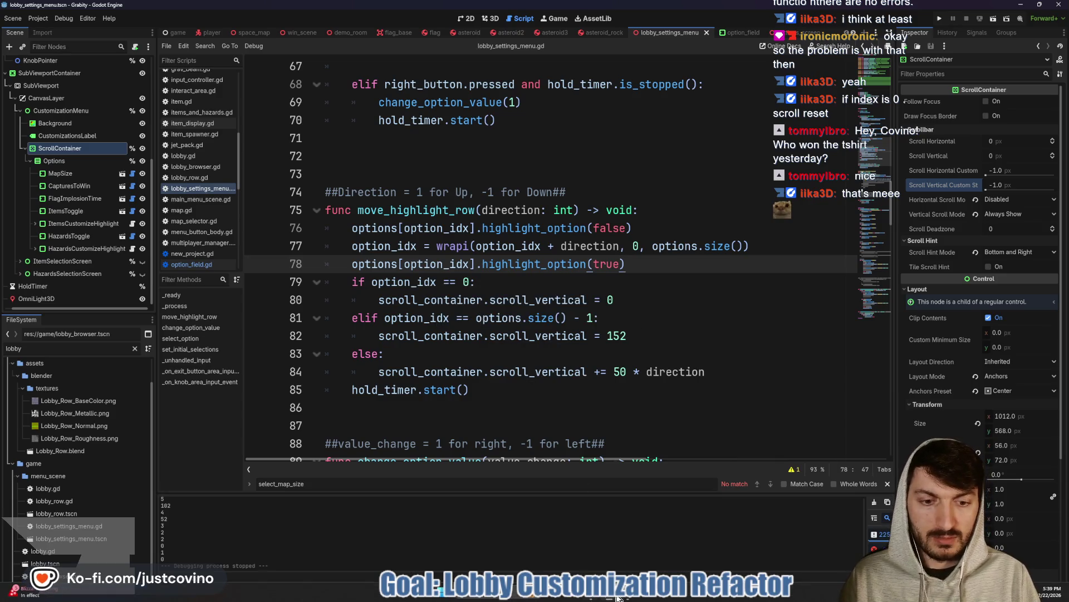
Start the commit summary 'Sc' in the Git client
click(610, 599)
click(362, 383)
text(Scroll Container Added)
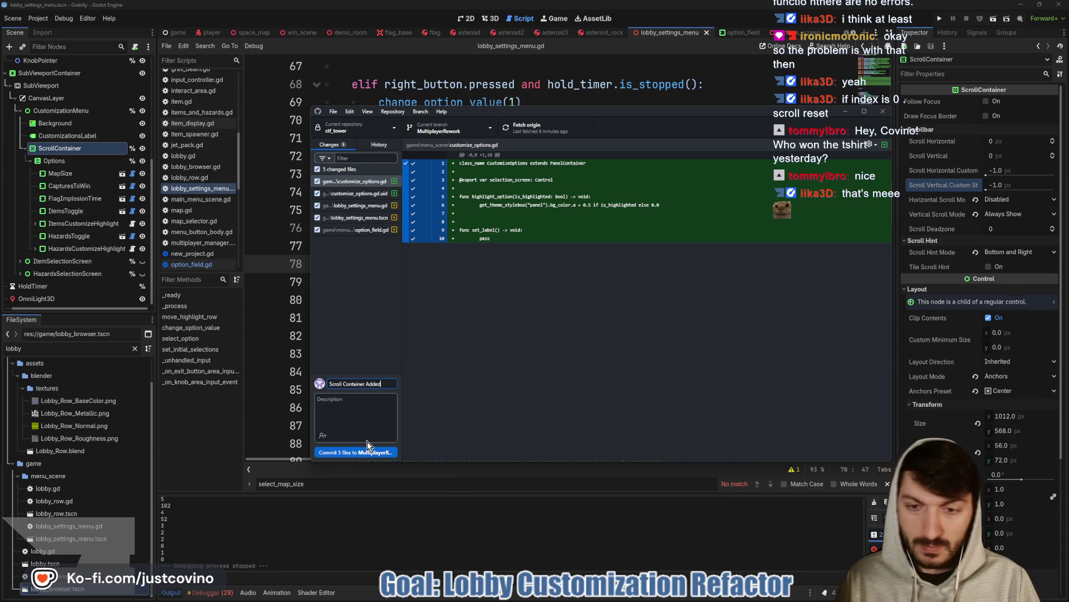
Commit the five files as 'Scroll Container Added' on MultiplayerRework, push to origin, and return to Godot
click(367, 451)
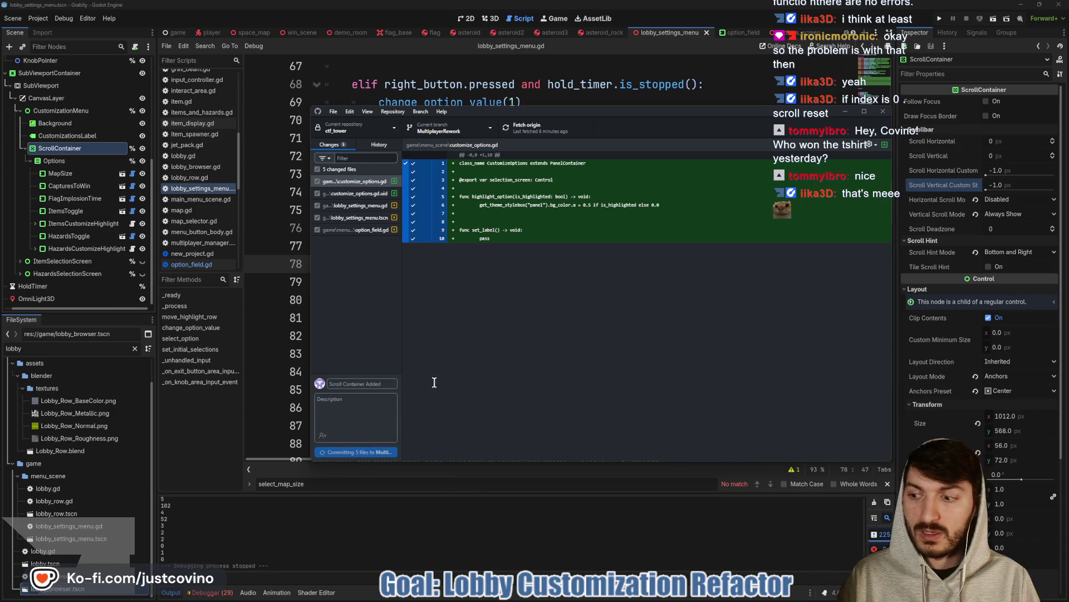
click(745, 223)
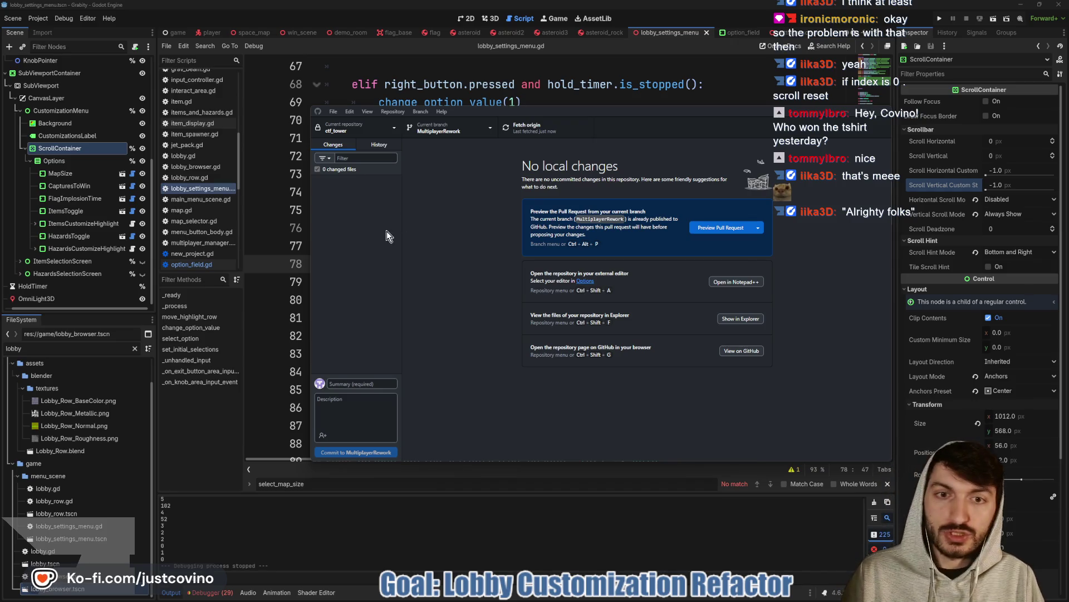
click(366, 517)
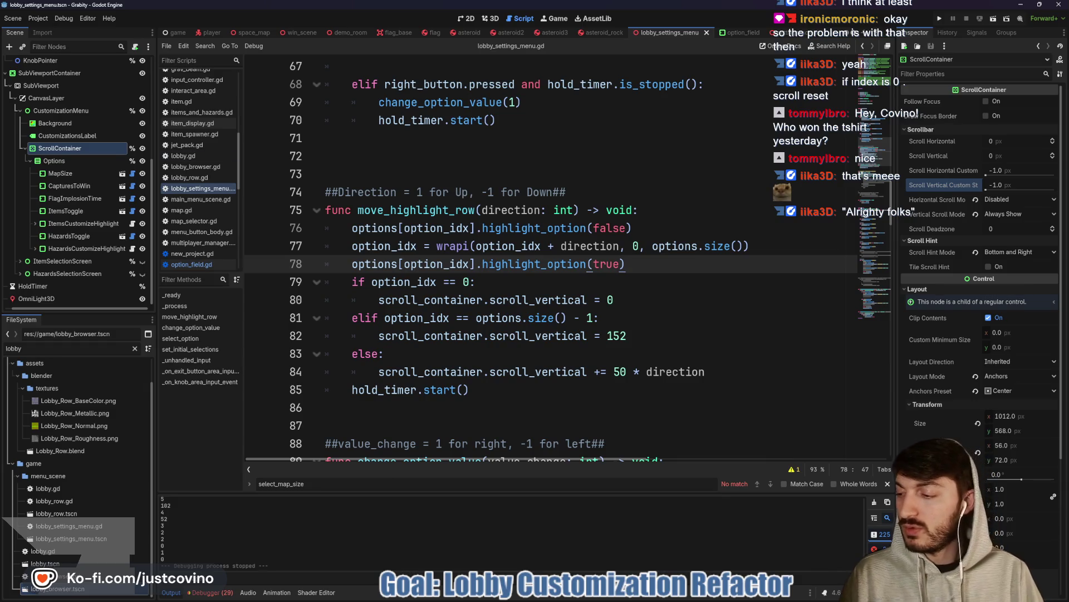